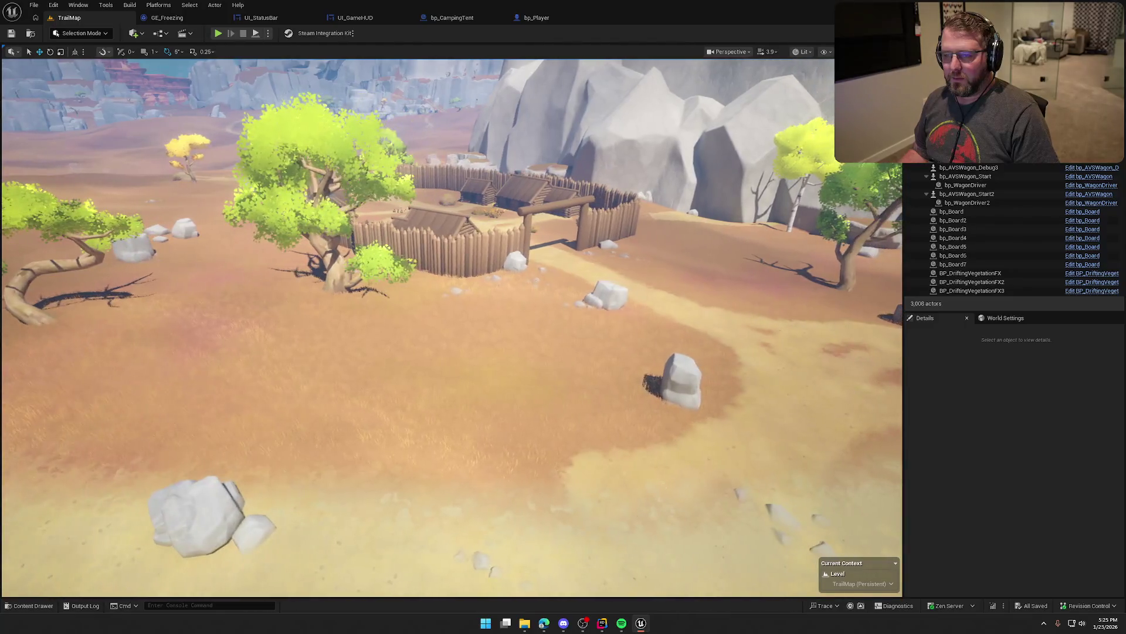
pyautogui.press('d')
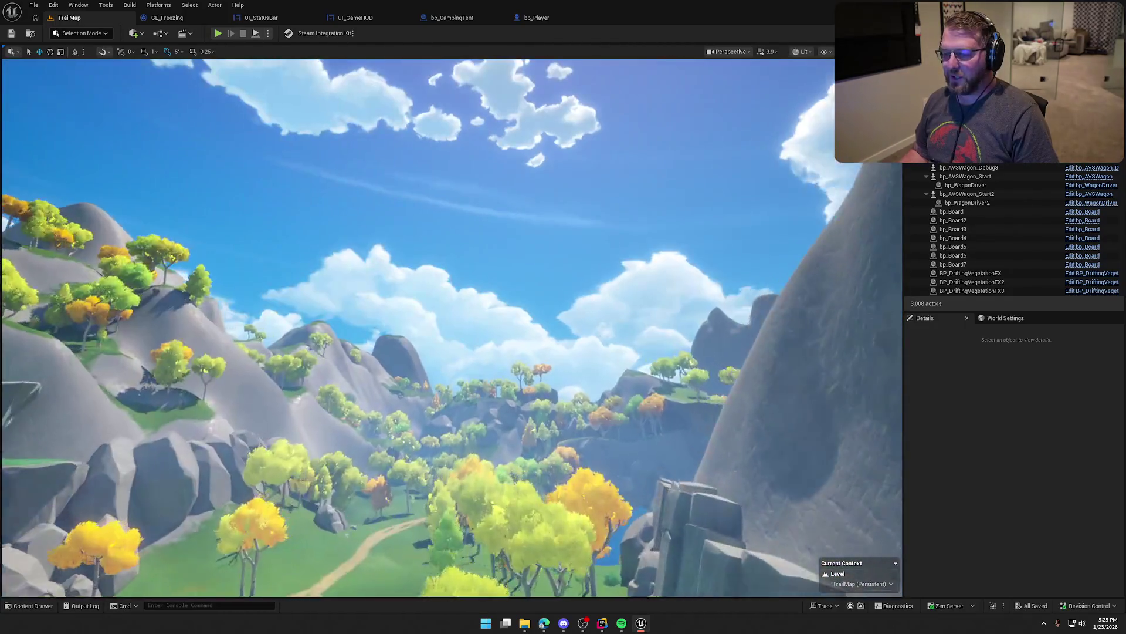
# Fly the viewport across the TrailMap desert, lake and river valley toward the rock arch.
pyautogui.press('w')
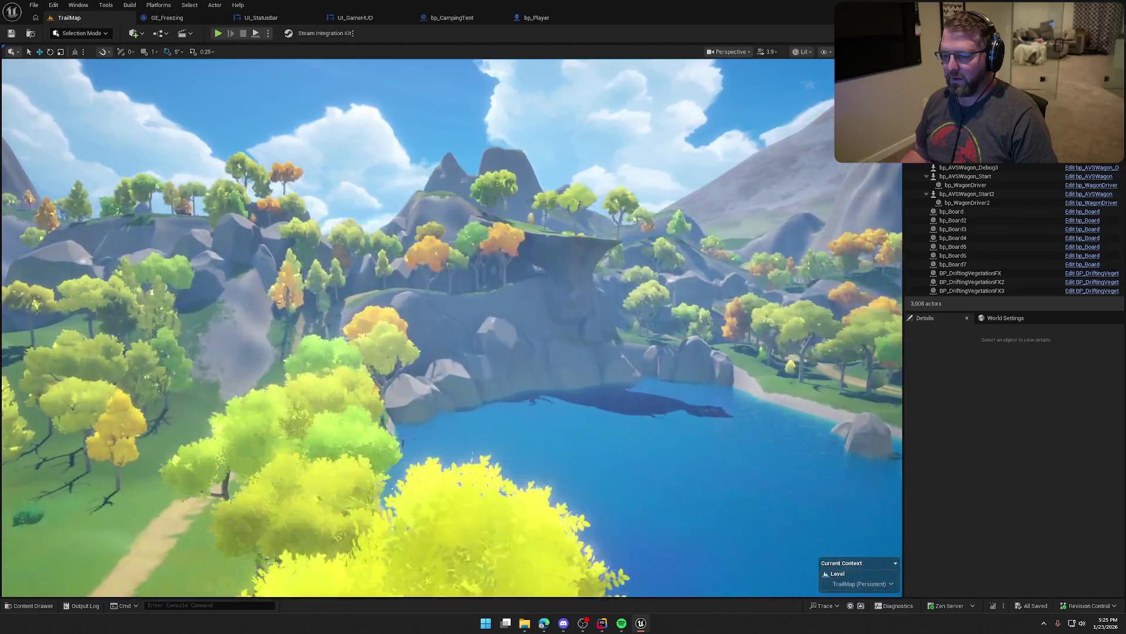
pyautogui.press('w')
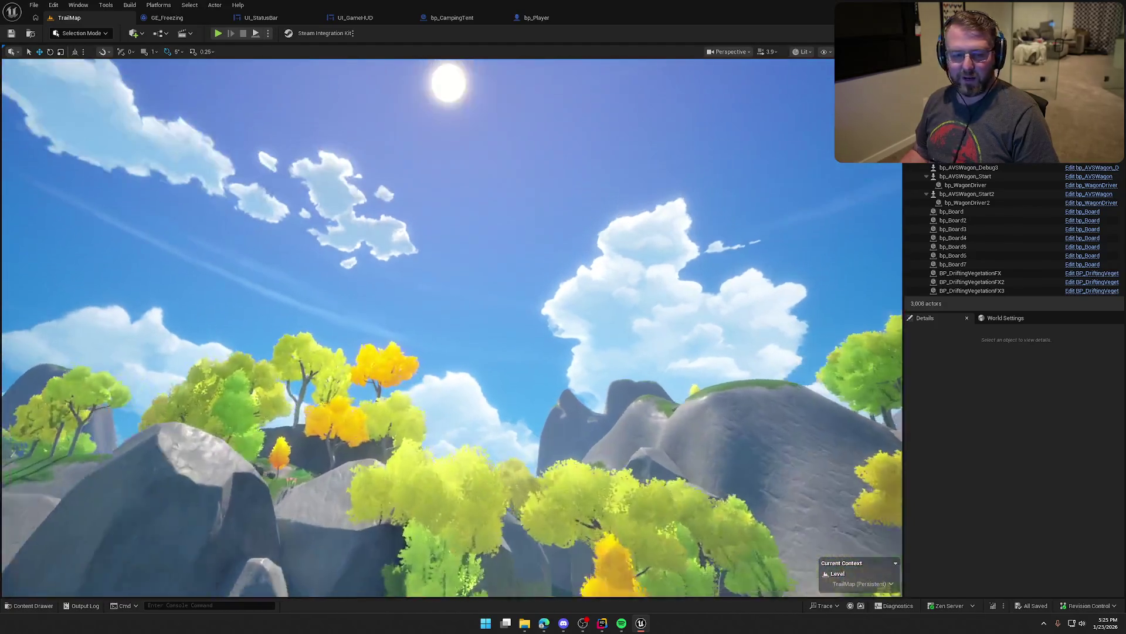
pyautogui.press('e')
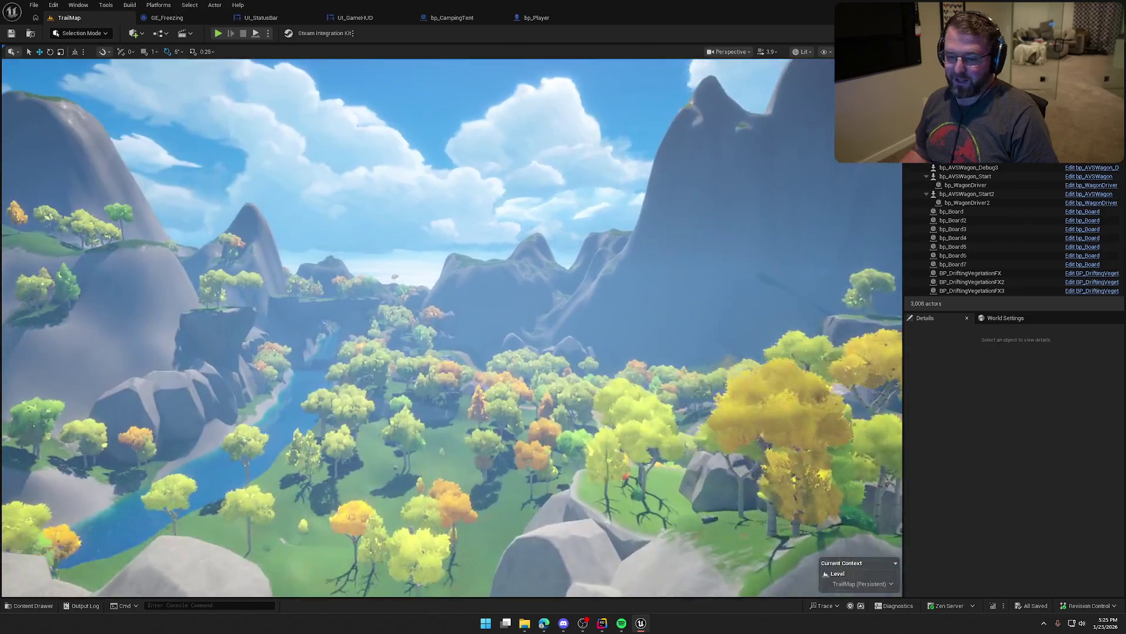
pyautogui.press('w')
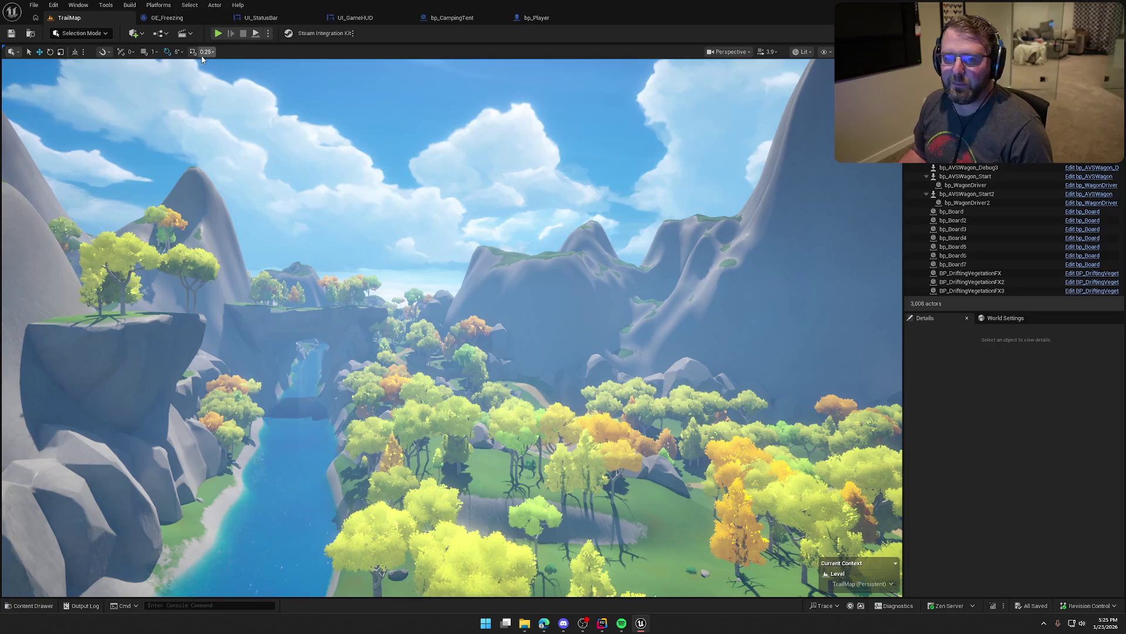
# Load the GameWorld level from the Maps folder and start a test play with Alt+P.
pyautogui.hotkey('ctrl', 'space')
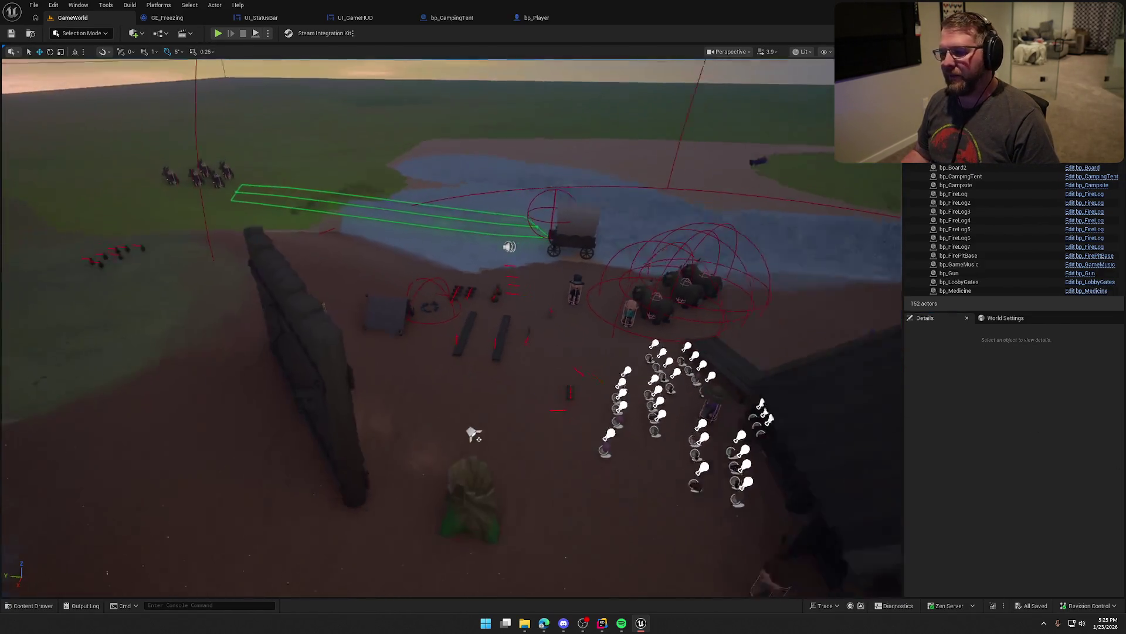
pyautogui.scroll(-5, 452, 329)
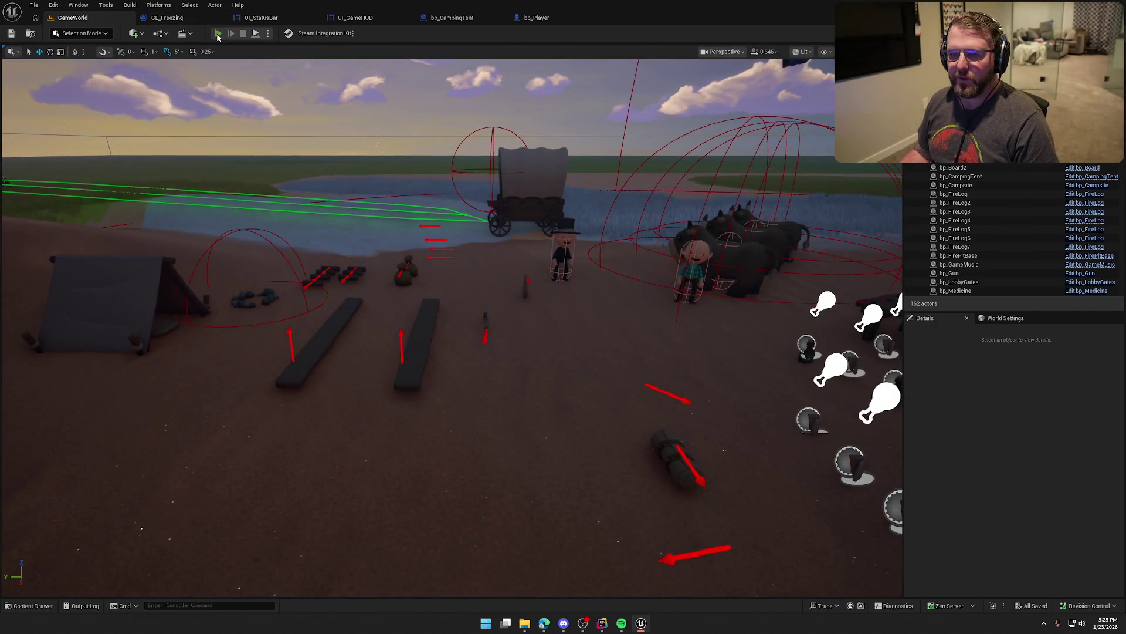
pyautogui.hotkey('alt', 'p')
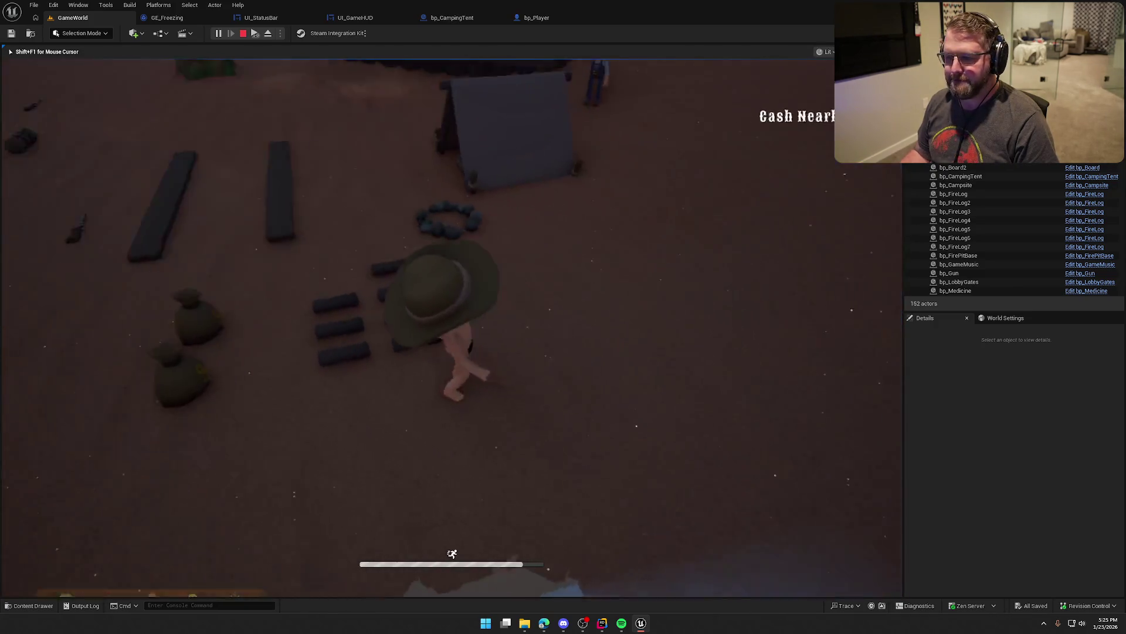
# At the camp, add a log to the fire pit and pick up food at the trading post.
pyautogui.press('e')
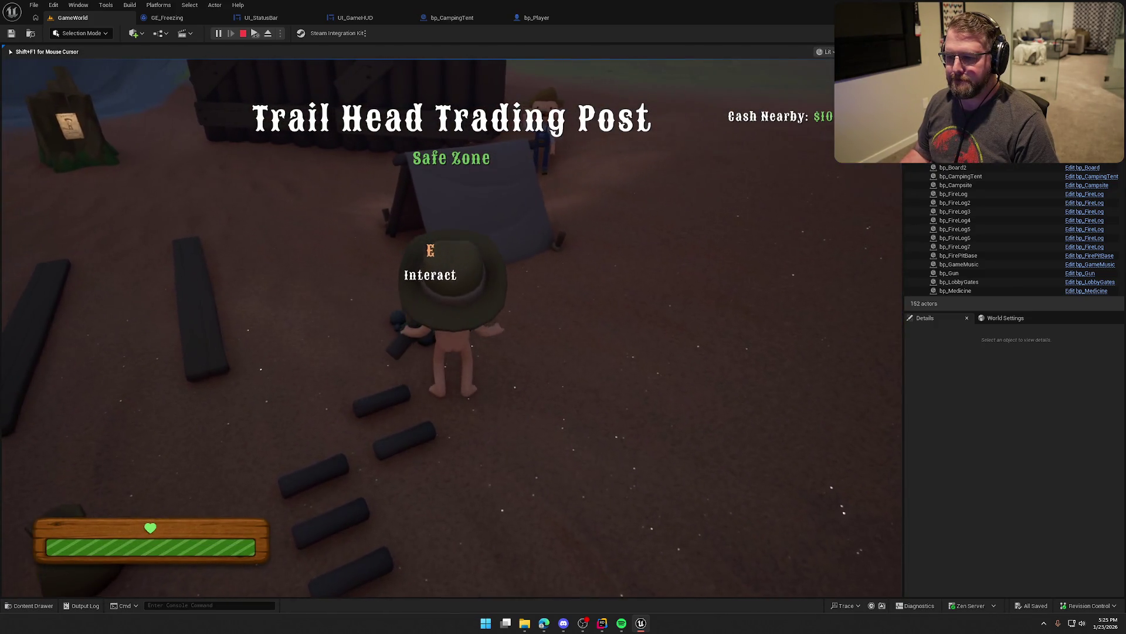
pyautogui.press('e')
pyautogui.press('e')
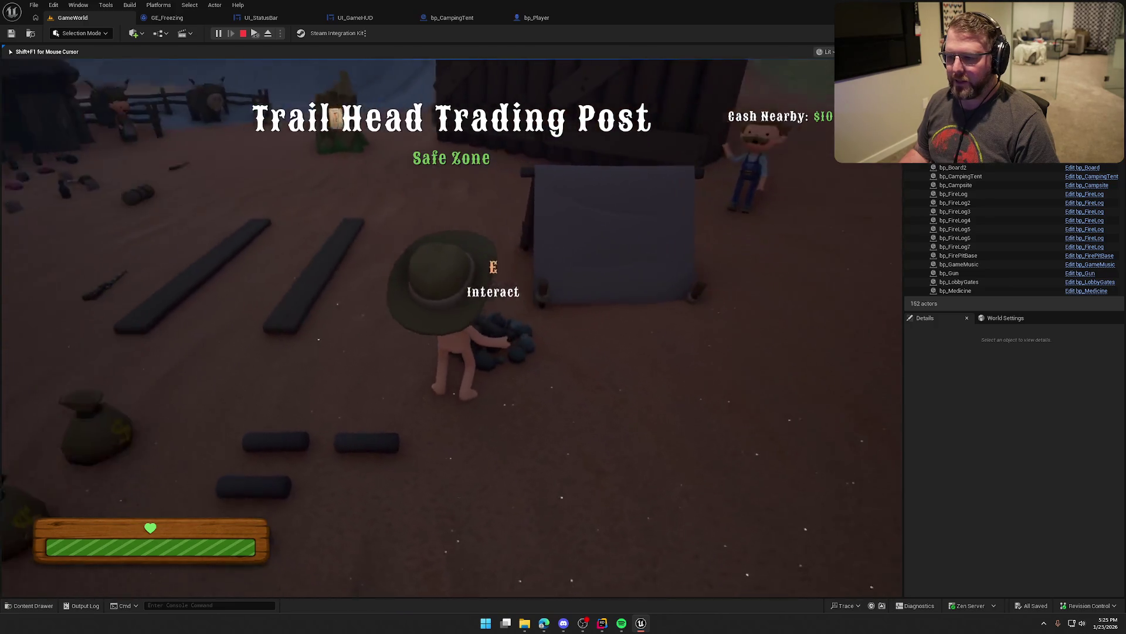
pyautogui.hotkey('shift', 'w')
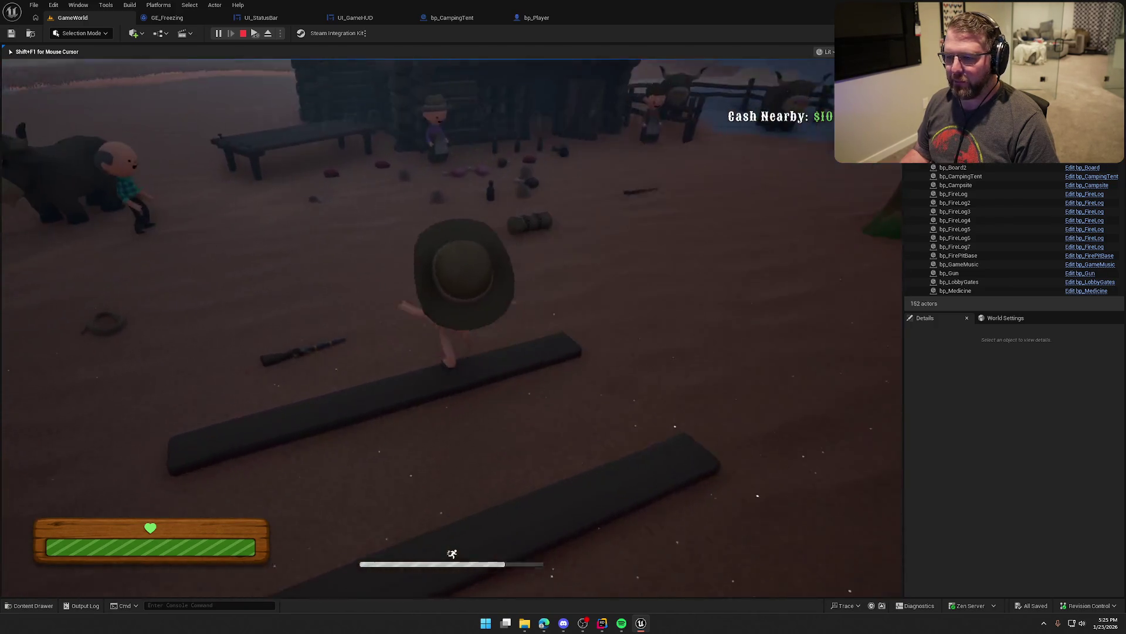
pyautogui.press('e')
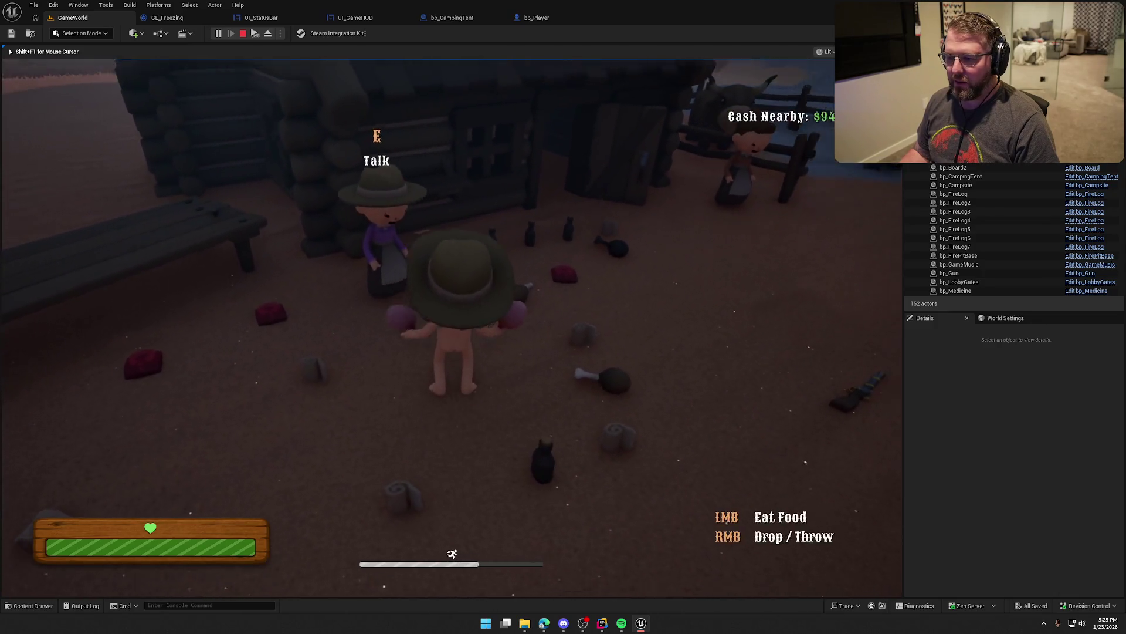
pyautogui.hotkey('shift', 'w')
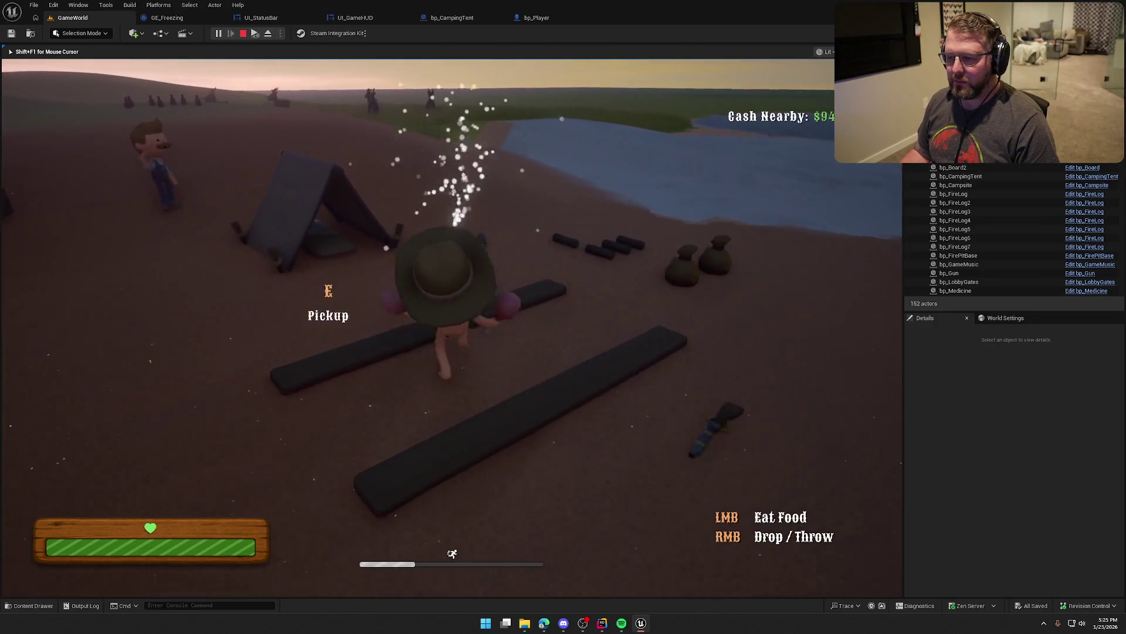
pyautogui.press('w')
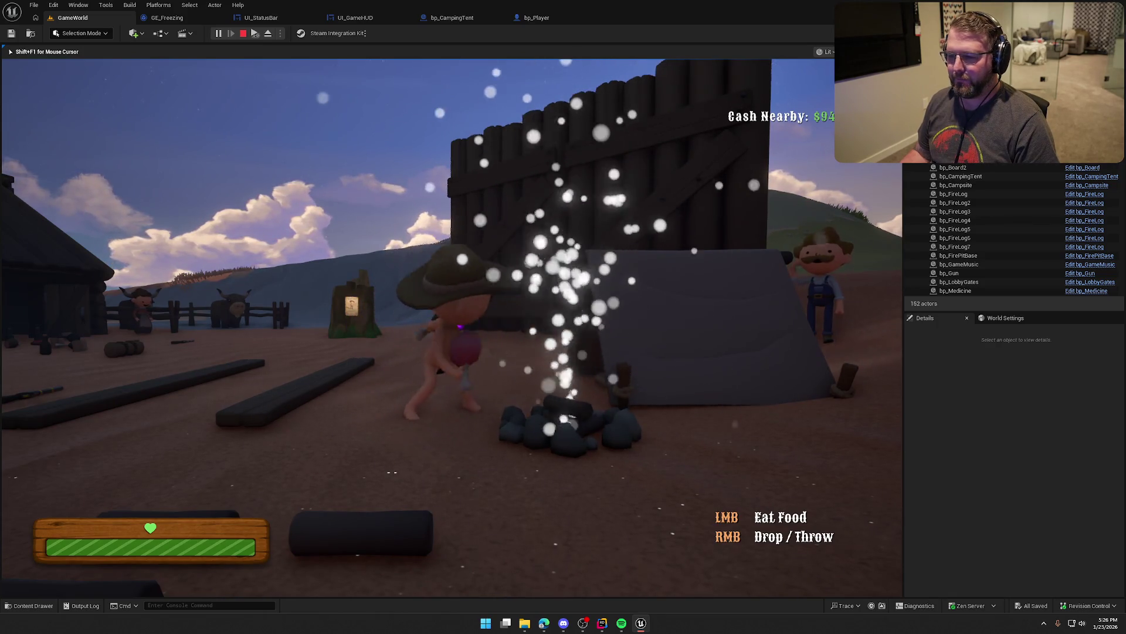
# Run the character from the fire past the water to the deer meadow and beyond.
pyautogui.hotkey('shift', 'w')
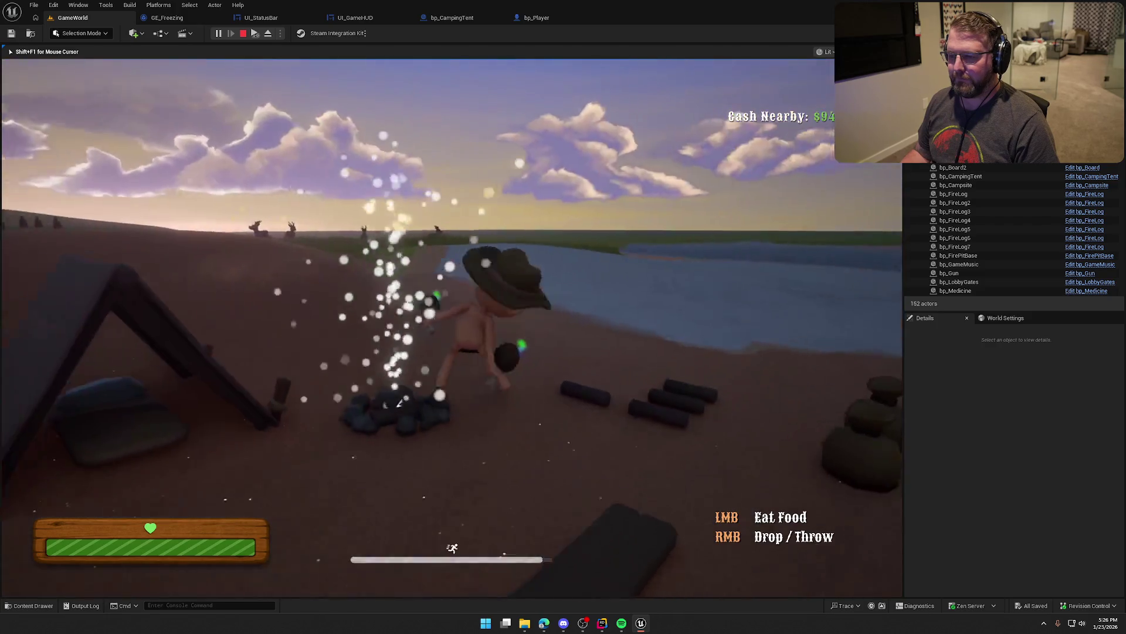
pyautogui.hotkey('shift', 'w')
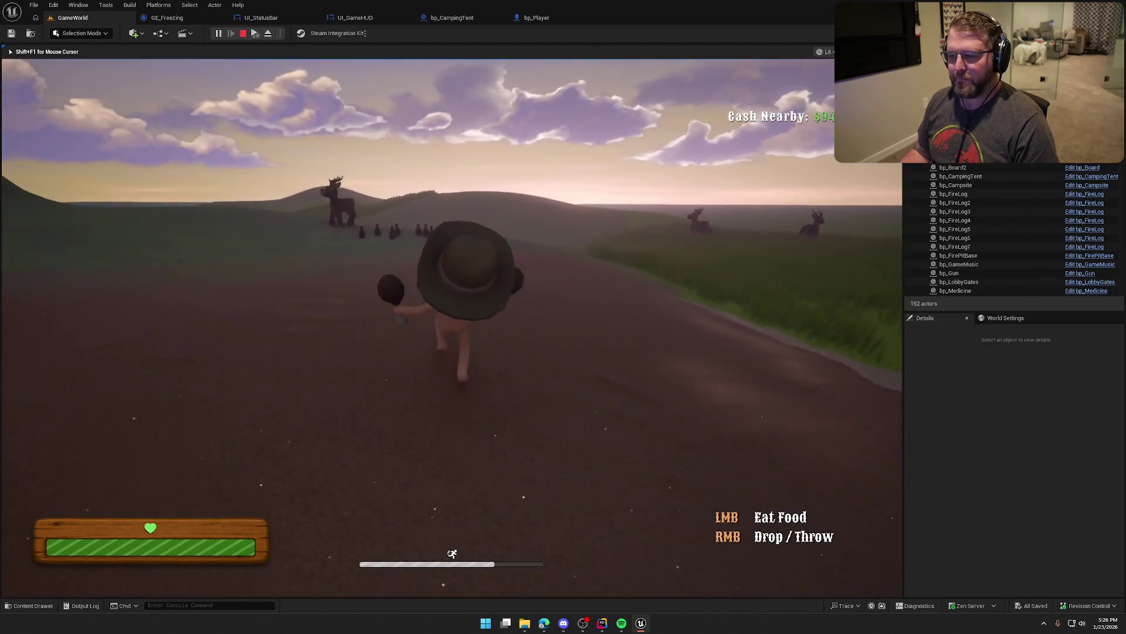
pyautogui.press('w')
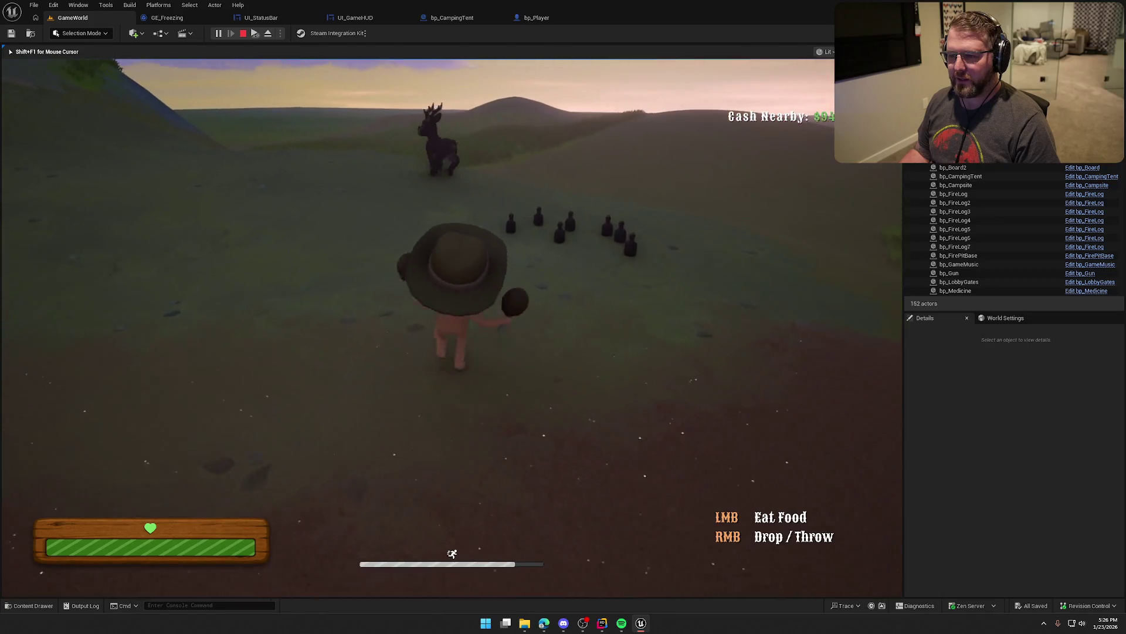
pyautogui.hotkey('shift', 'w')
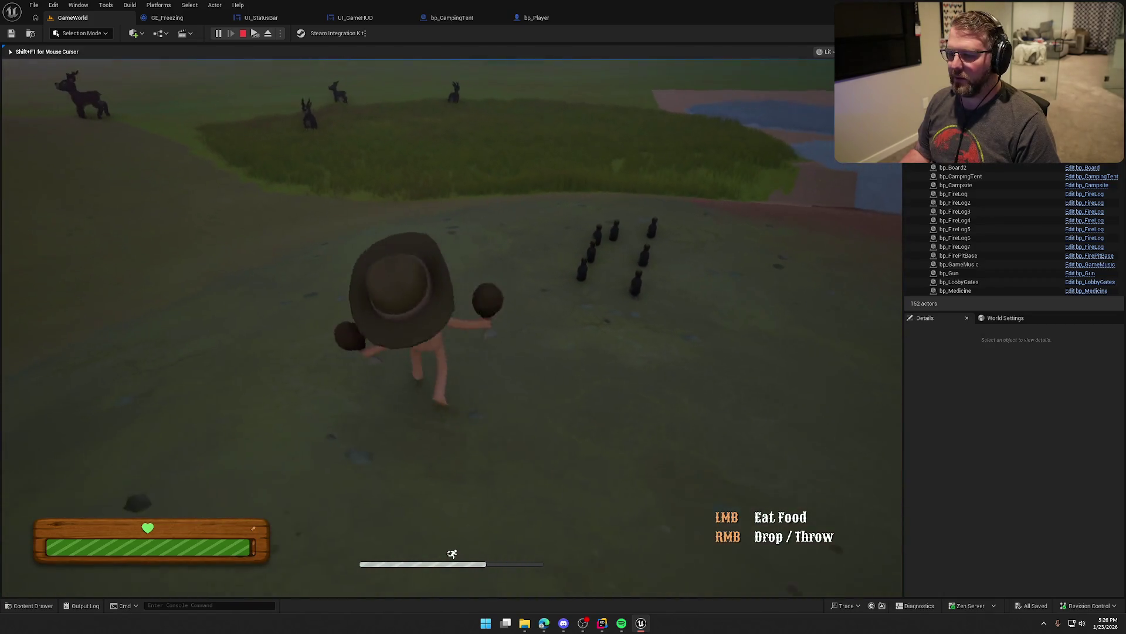
pyautogui.press('w')
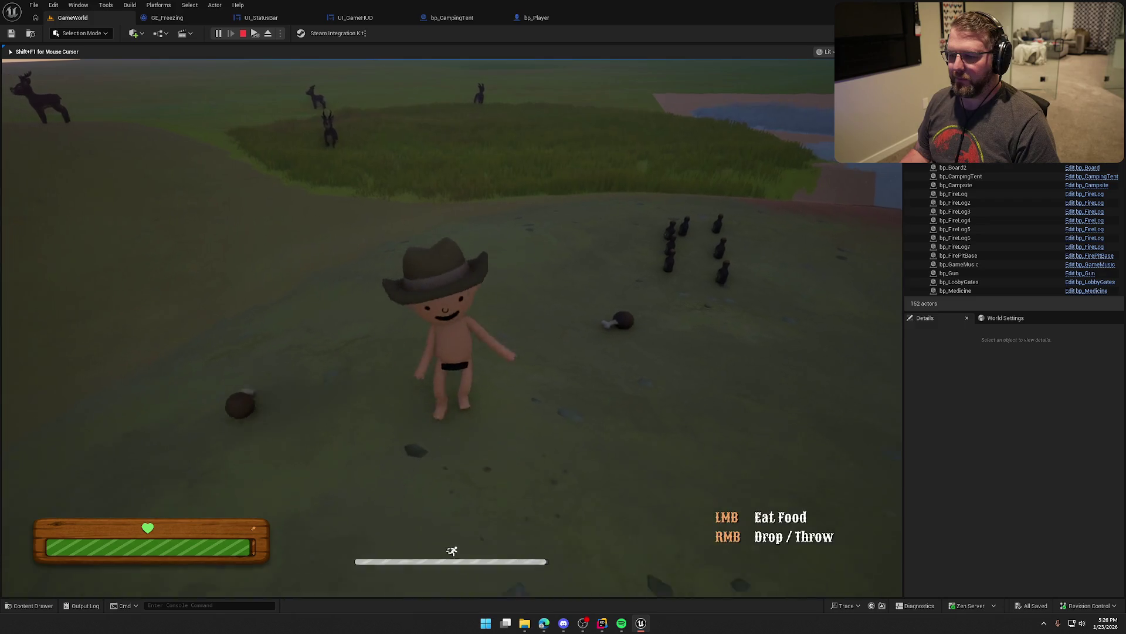
pyautogui.press('w')
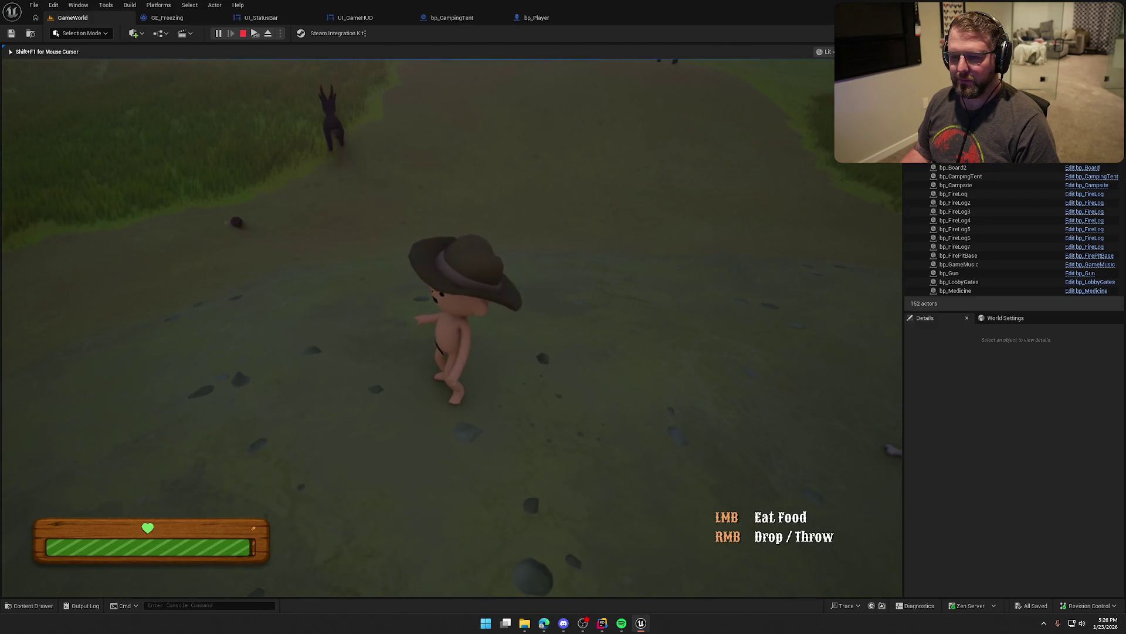
# Sprint back past the wagon and tent to the villager, then out the barn gates.
pyautogui.hotkey('shift', 'w')
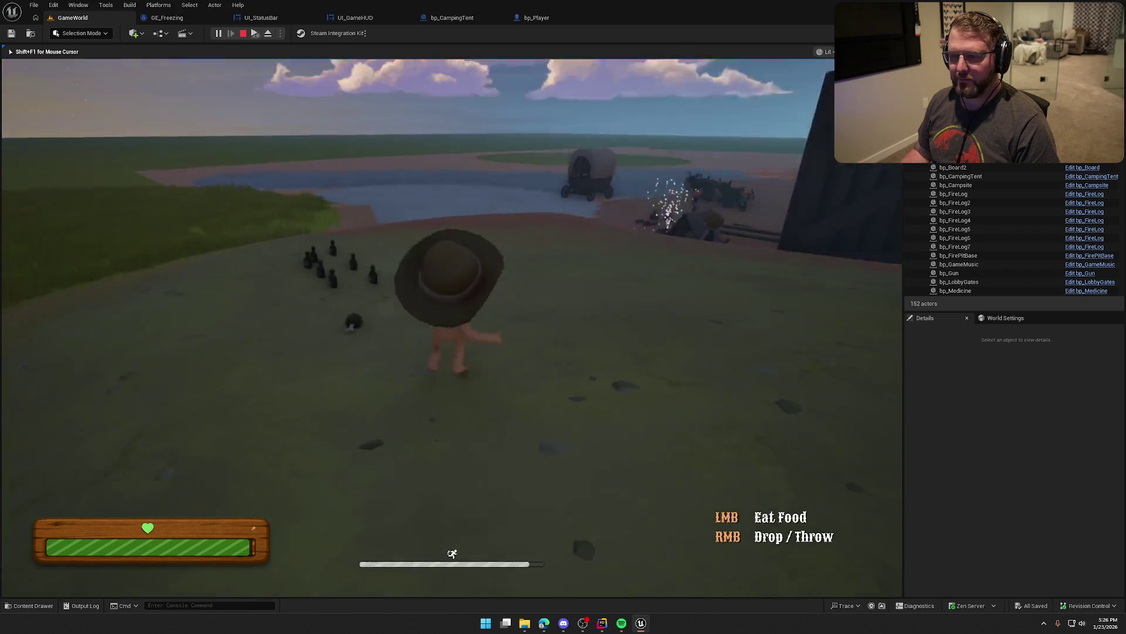
pyautogui.hotkey('shift', 'w')
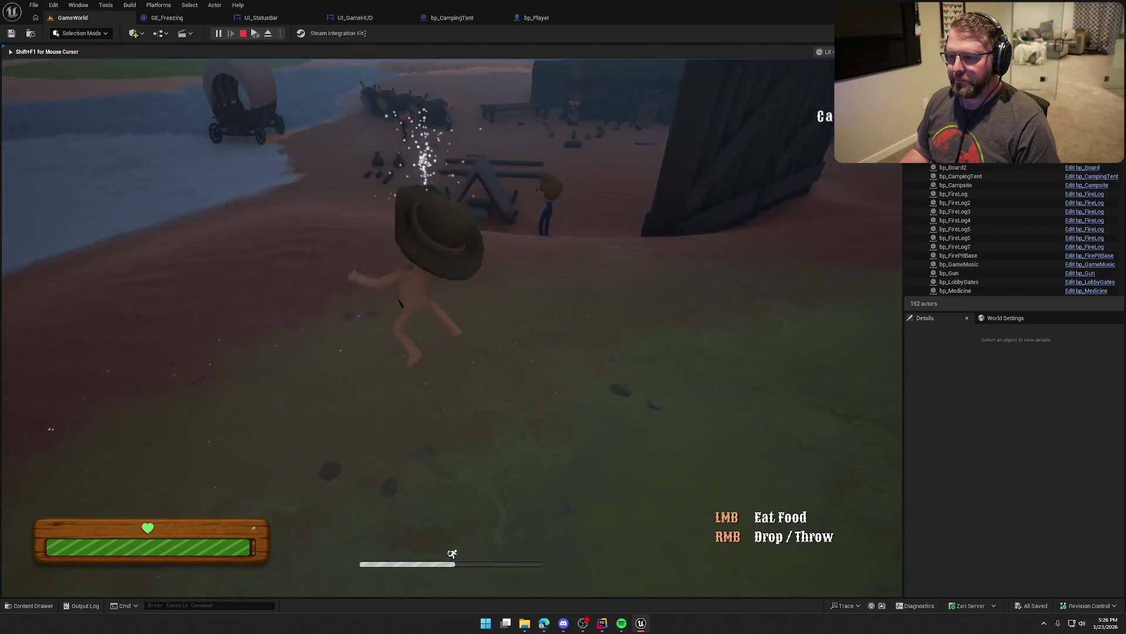
pyautogui.hotkey('shift', 'w')
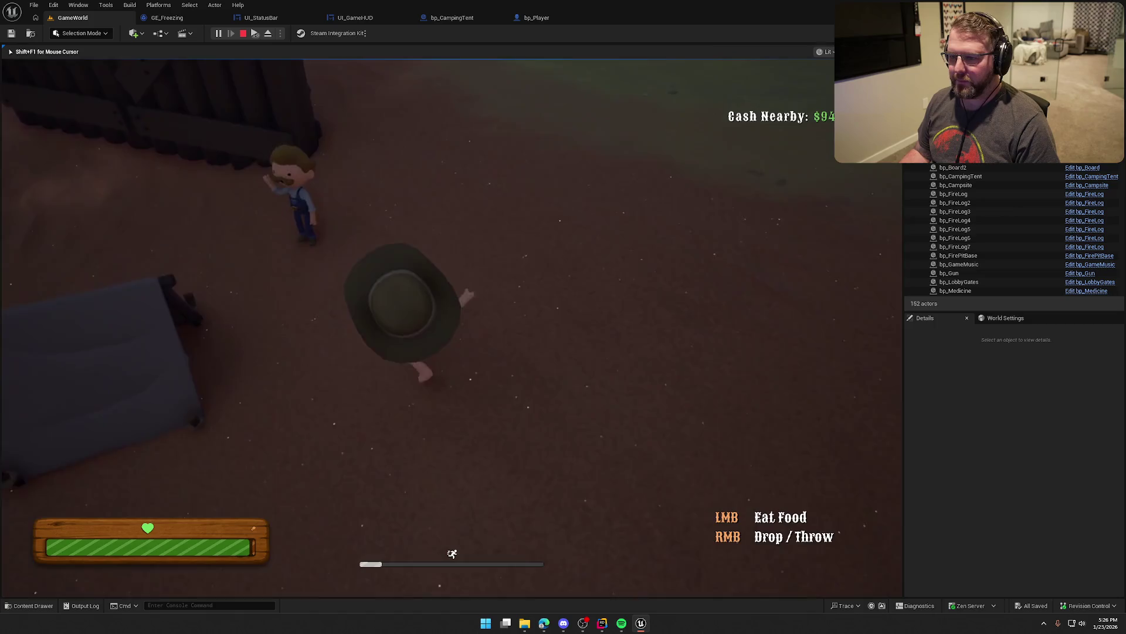
pyautogui.press('w')
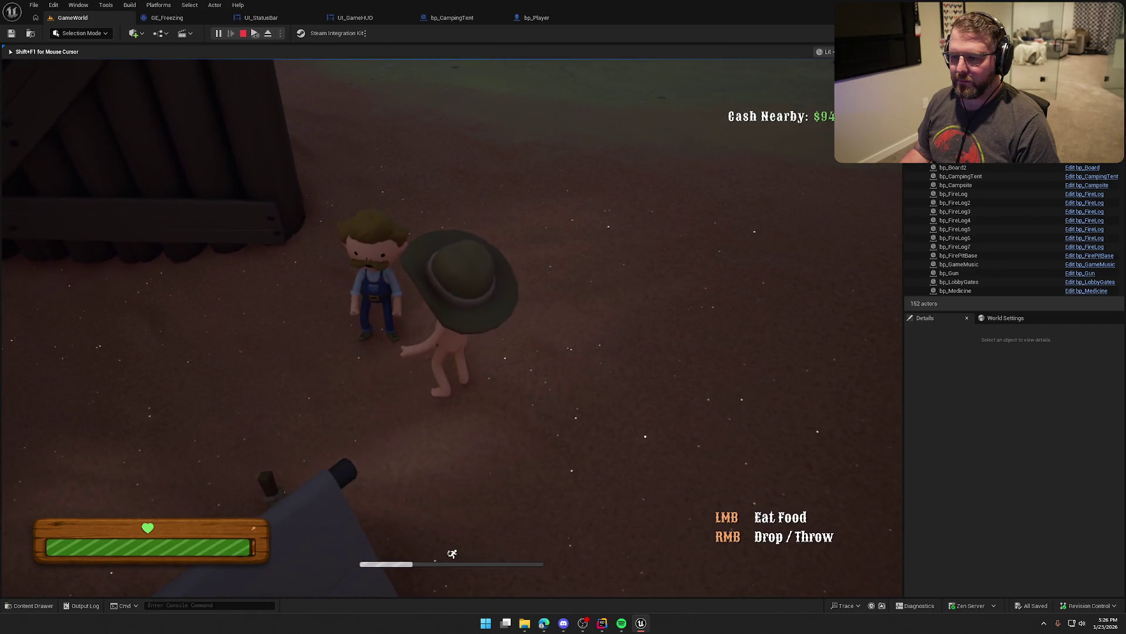
pyautogui.hotkey('shift', 'w')
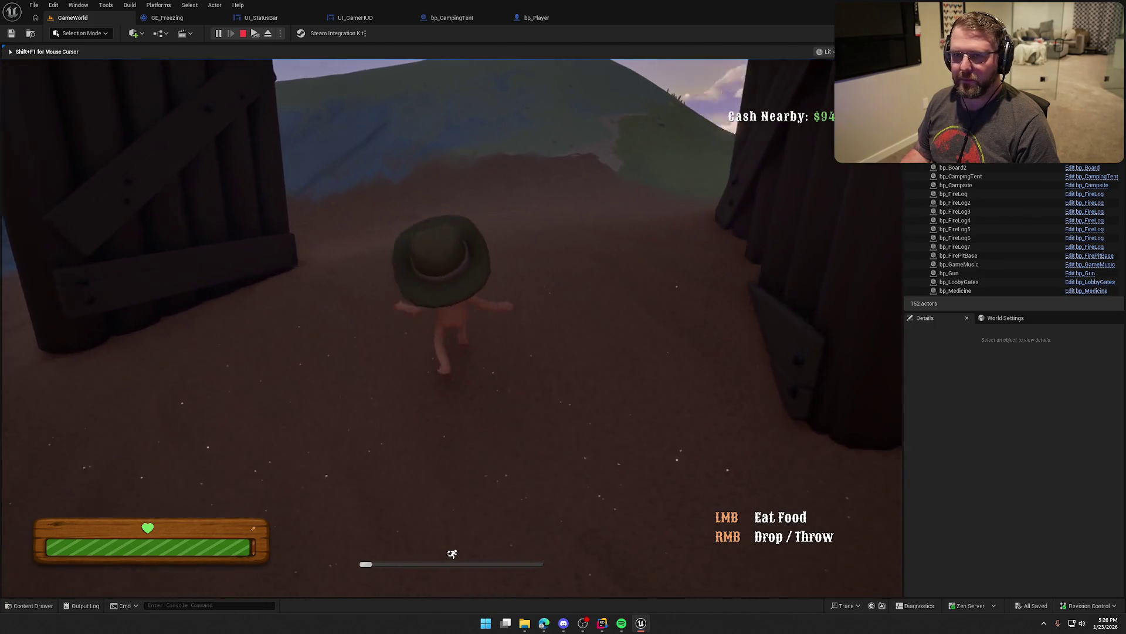
# Return past the bench toward the tent and campfire, then end the playtest with Esc.
pyautogui.press('w')
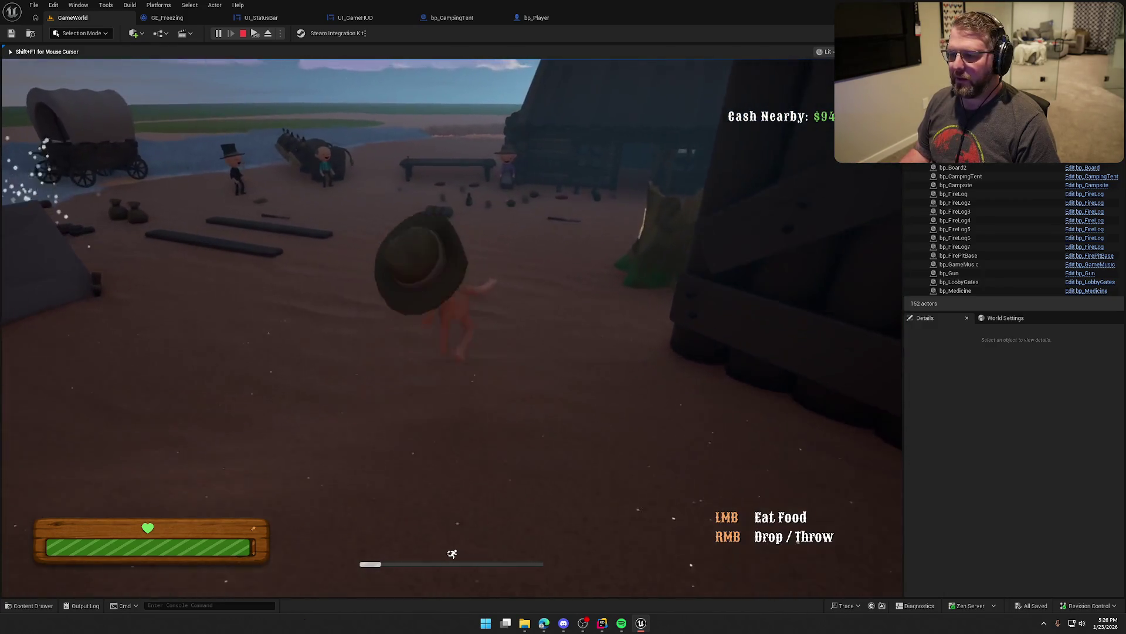
pyautogui.hotkey('shift', 'w')
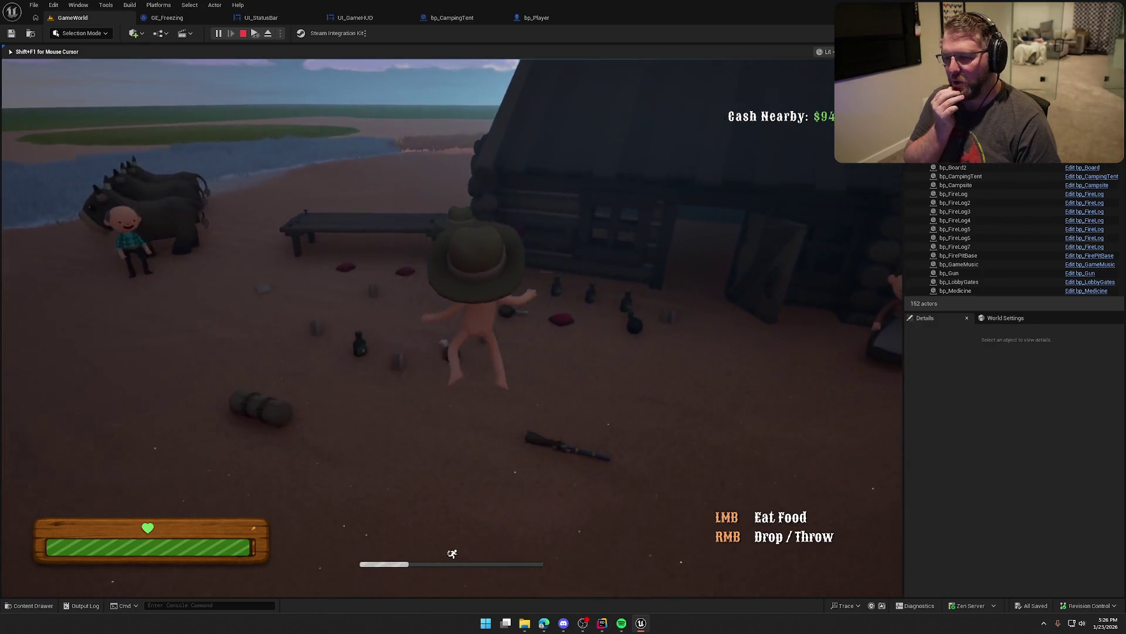
pyautogui.press('w')
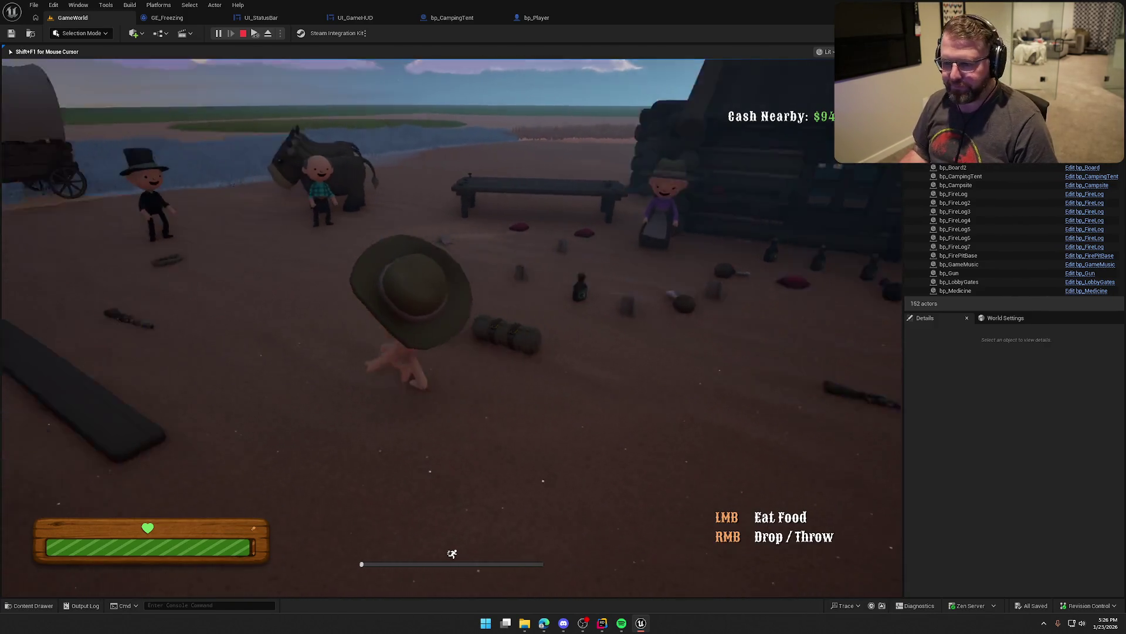
pyautogui.press('w')
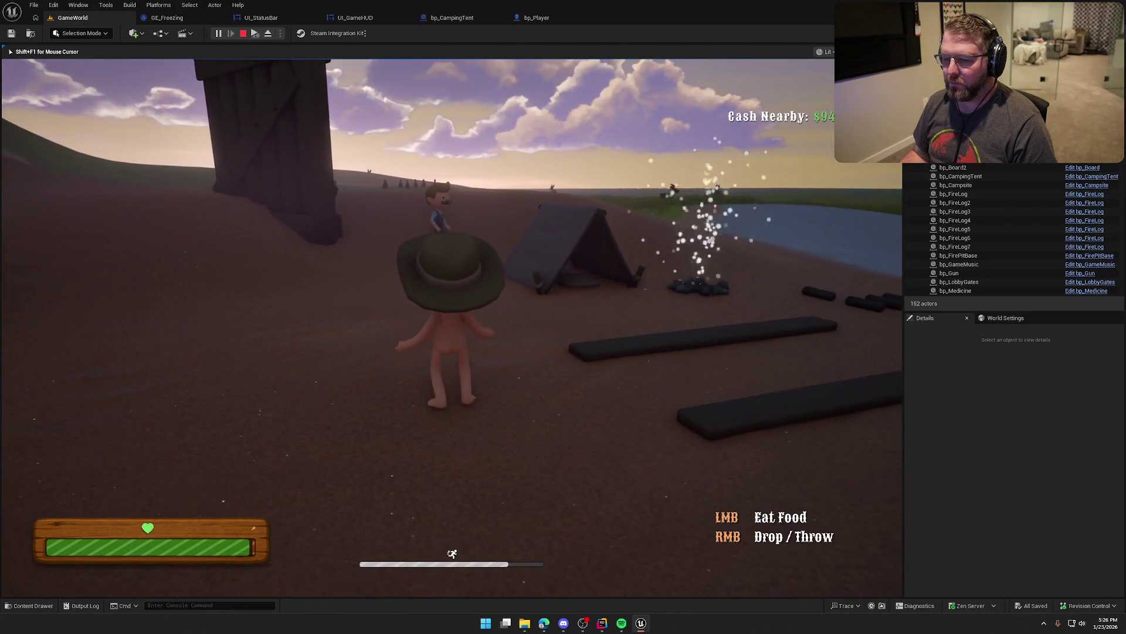
pyautogui.press('Escape')
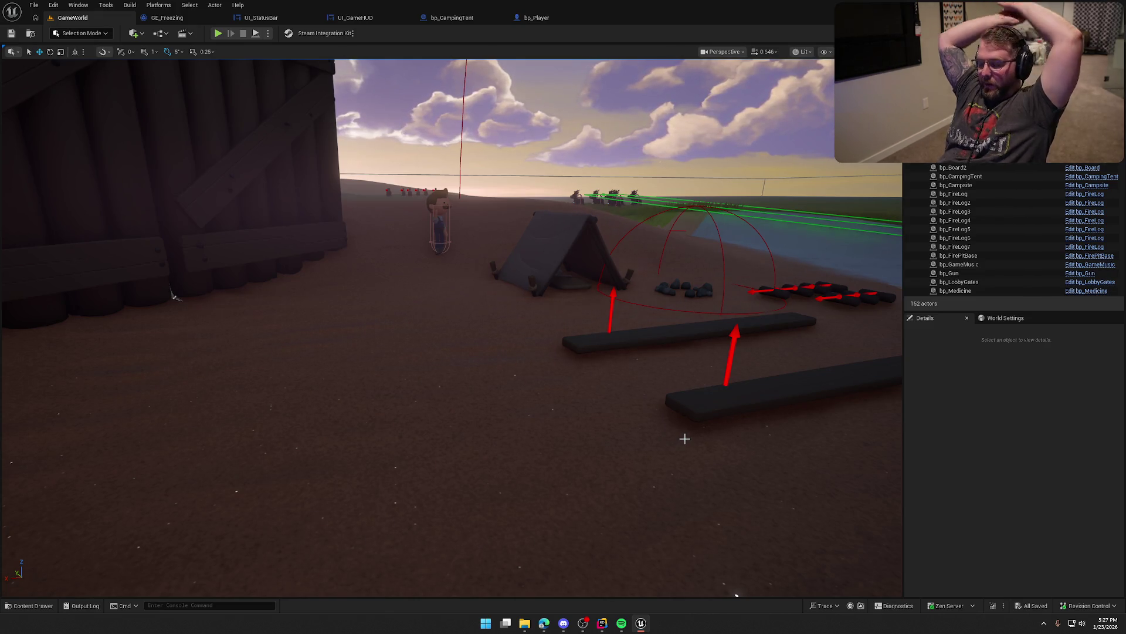
# Fly the camera back over the wagon, campsite and river behind it.
pyautogui.moveTo(515, 394); pyautogui.dragTo(515, 422)
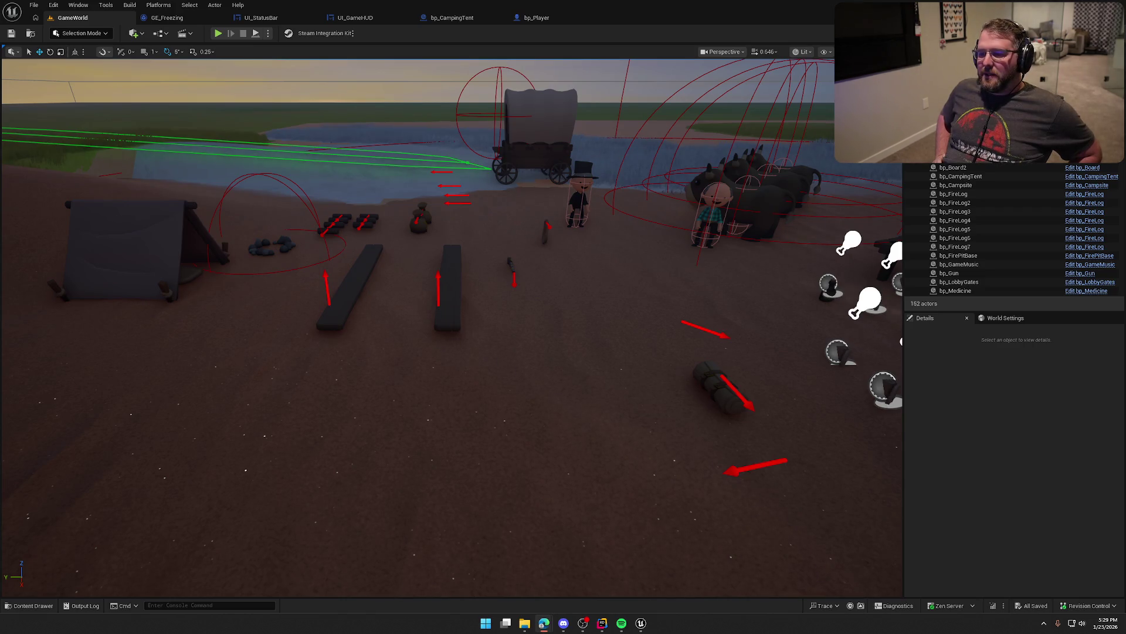
# Preview the scene in game view up close at the rifle, then start Play in the editor.
pyautogui.press('g')
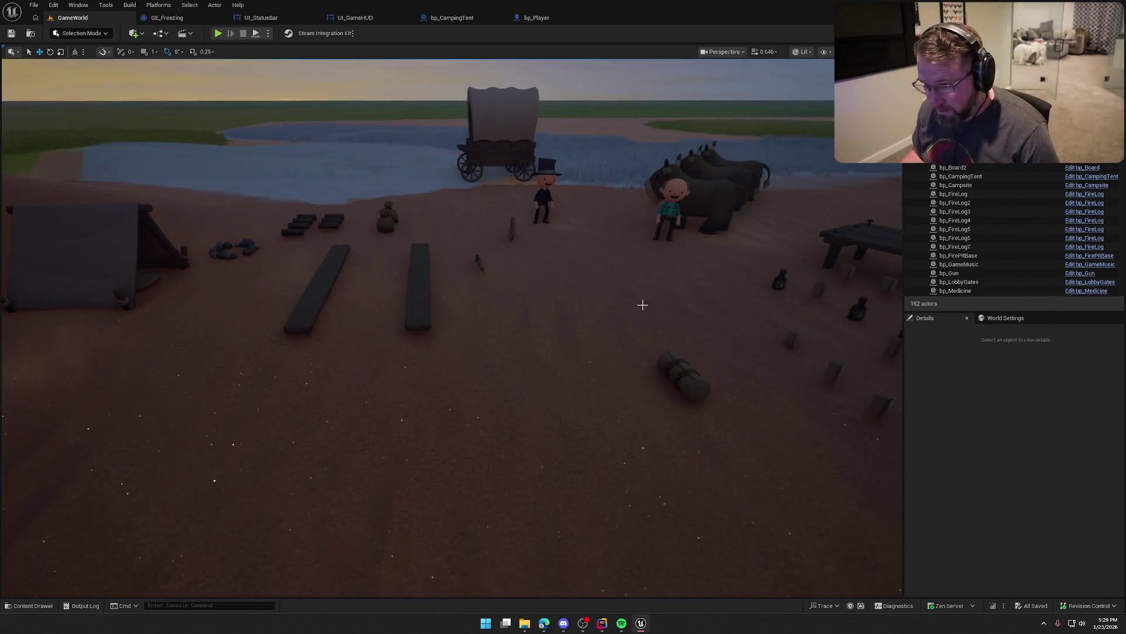
pyautogui.moveTo(642, 304); pyautogui.dragTo(642, 304)
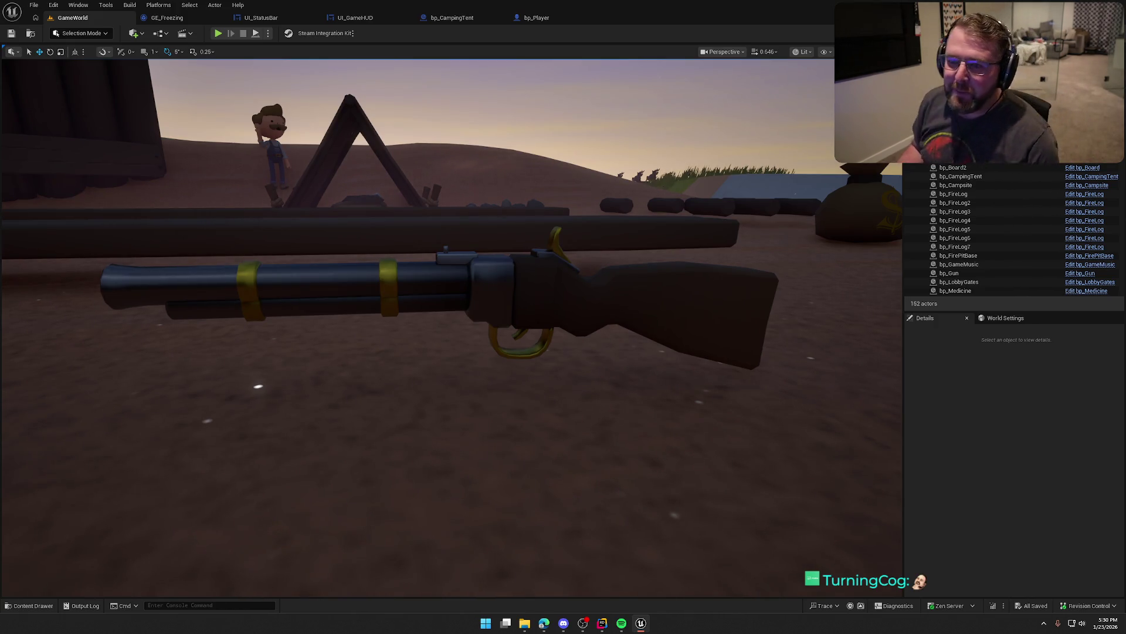
pyautogui.click(224, 34)
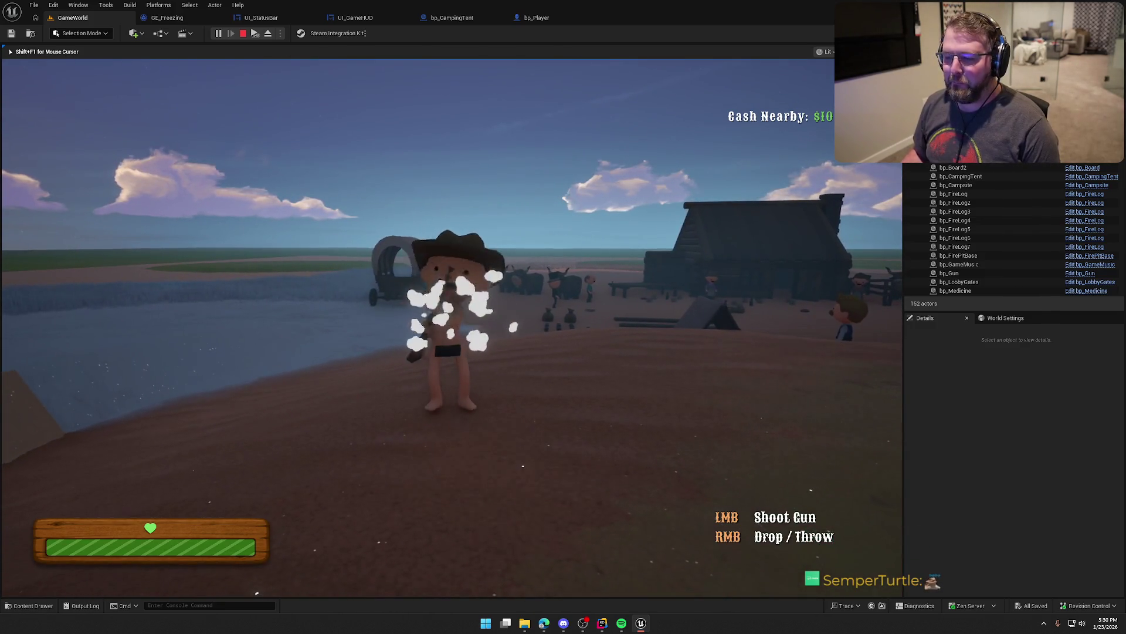
# Stop the Play-in-Editor session with Esc and return to the GameWorld level.
pyautogui.press('Escape')
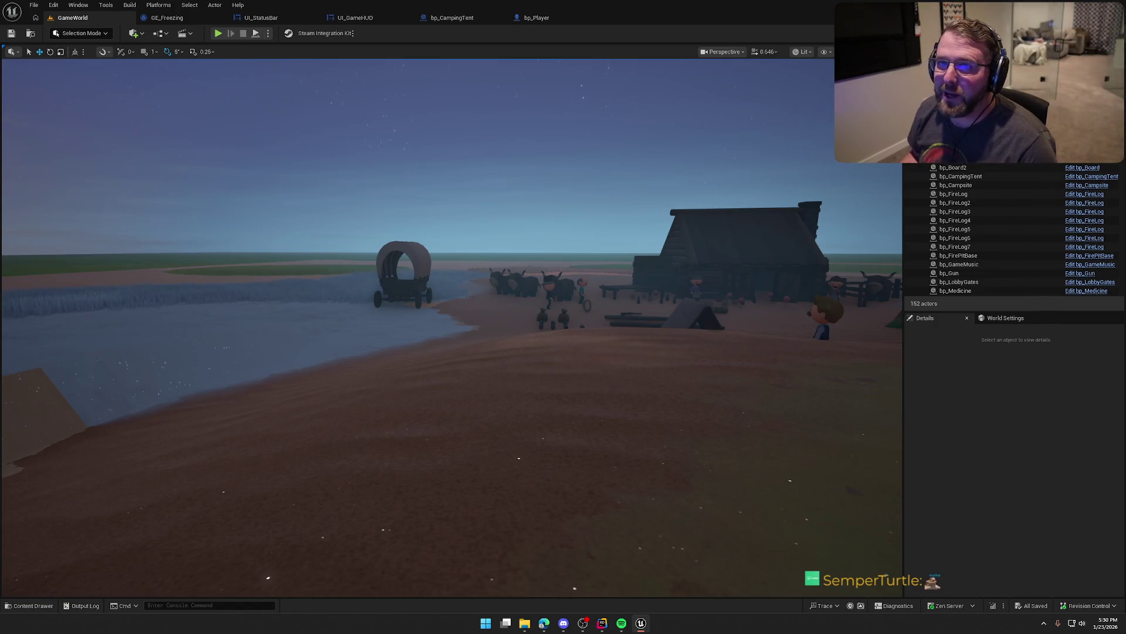
# Fly the camera across the camp down to the logs and select the gun lying beside them.
pyautogui.moveTo(412, 206)
pyautogui.mouseDown()
pyautogui.moveTo(504, 135)
pyautogui.moveTo(306, 144)
pyautogui.moveTo(306, 199)
pyautogui.moveTo(217, 209)
pyautogui.mouseUp()
pyautogui.moveTo(419, 226)
pyautogui.mouseDown()
pyautogui.moveTo(423, 197)
pyautogui.moveTo(420, 226)
pyautogui.mouseUp()
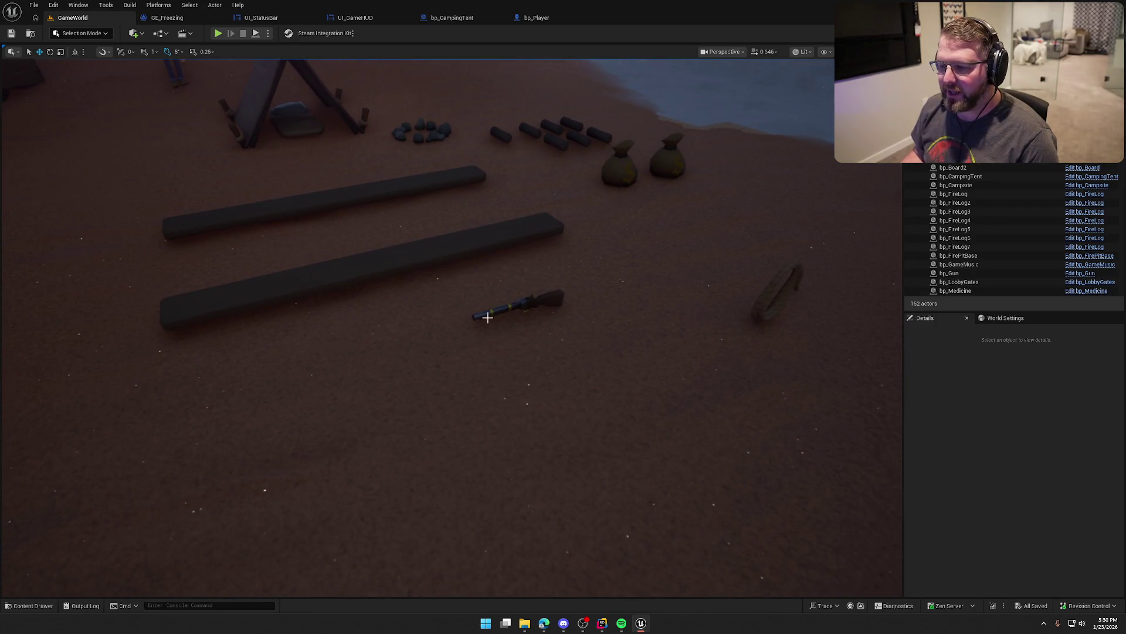
pyautogui.click(531, 310)
# Open the bp_Gun blueprint and close the UI_StatusBar, UI_GameHUD and bp_Player editors.
pyautogui.click(1075, 279)
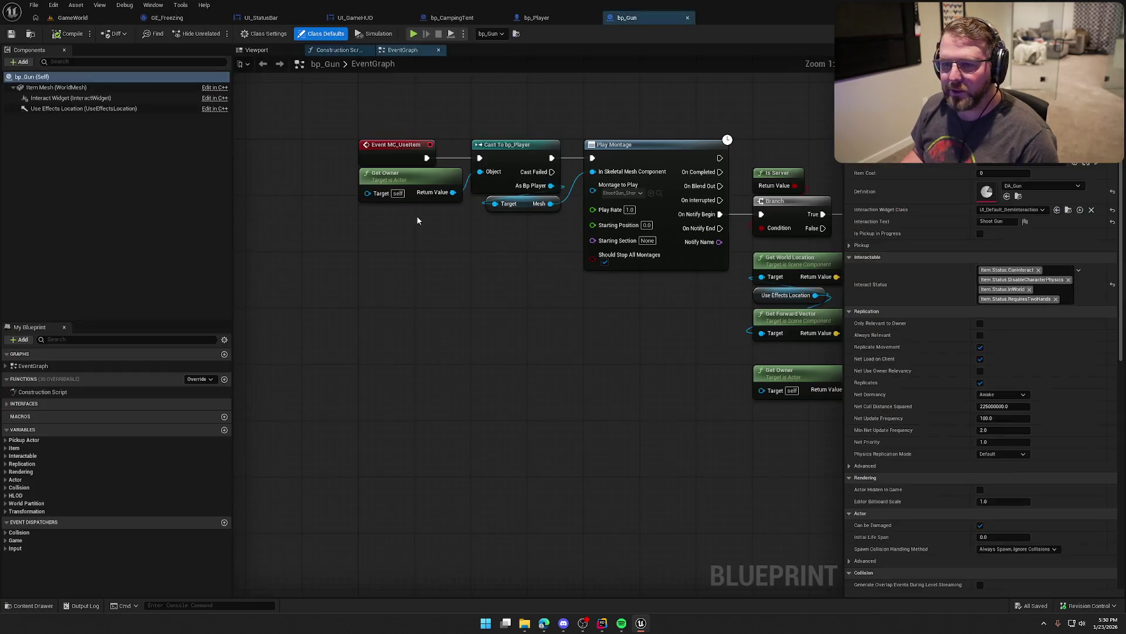
pyautogui.middleClick(184, 19)
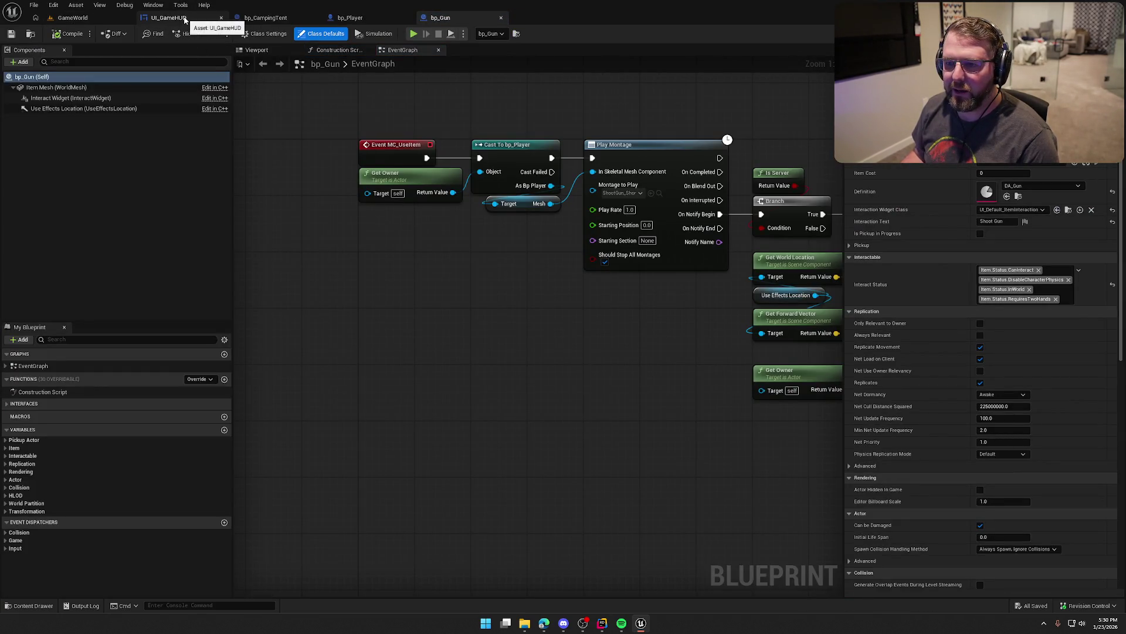
pyautogui.middleClick(185, 20)
pyautogui.middleClick(256, 25)
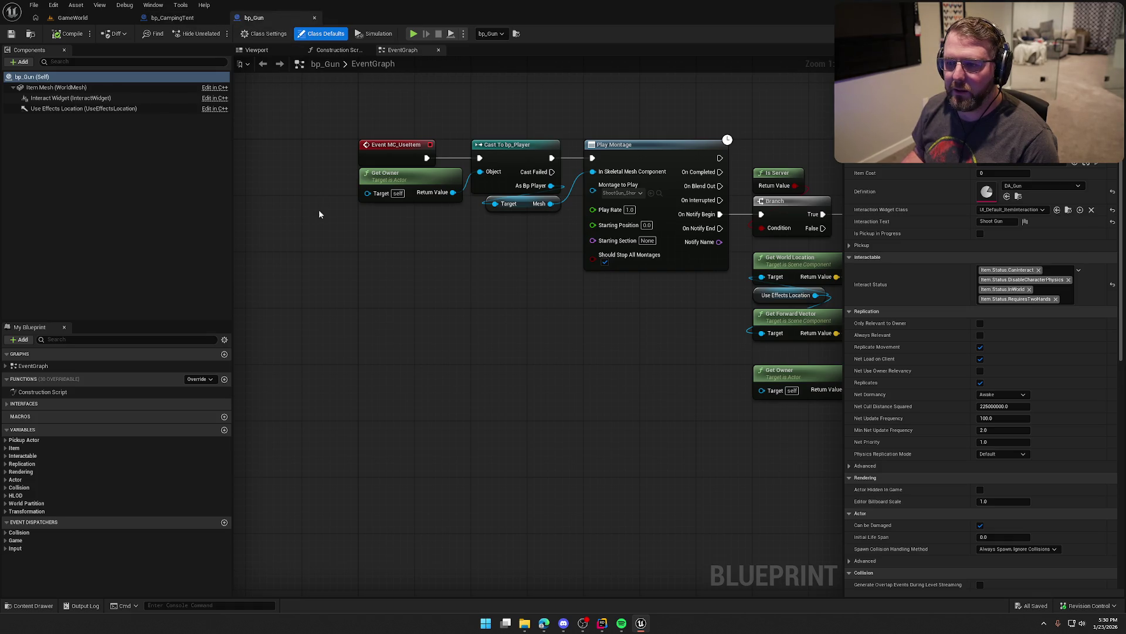
# Zoom out and centre the bp_Gun EventGraph nodes, then go back to the GameWorld level.
pyautogui.scroll(-5, 345, 352)
pyautogui.moveTo(404, 334); pyautogui.dragTo(435, 382)
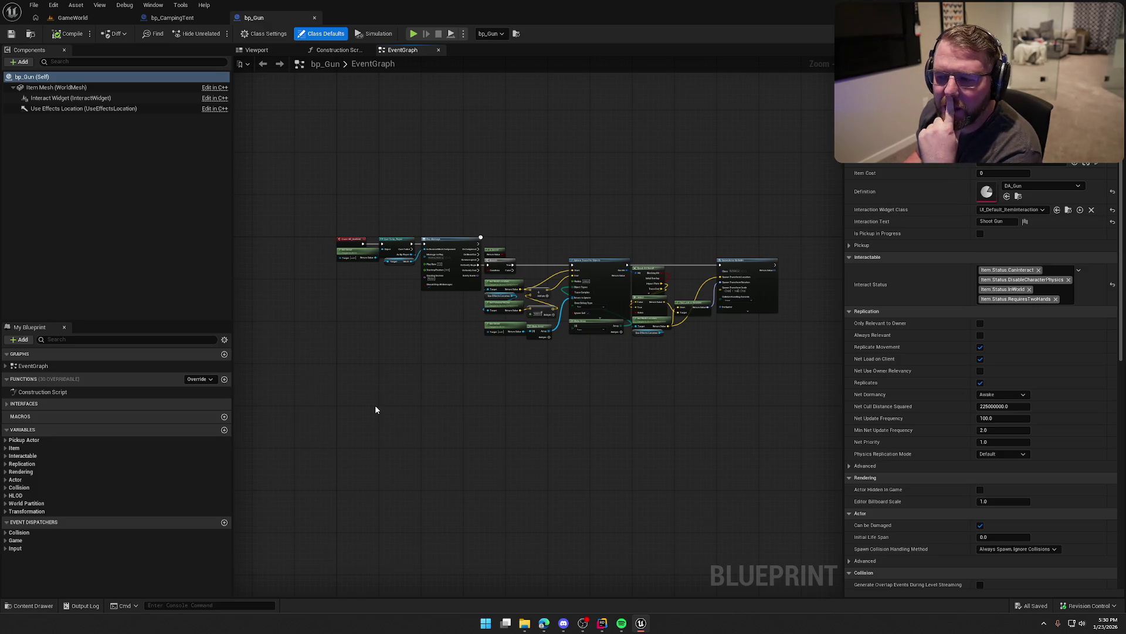
pyautogui.click(72, 18)
pyautogui.scroll(-5, 435, 387)
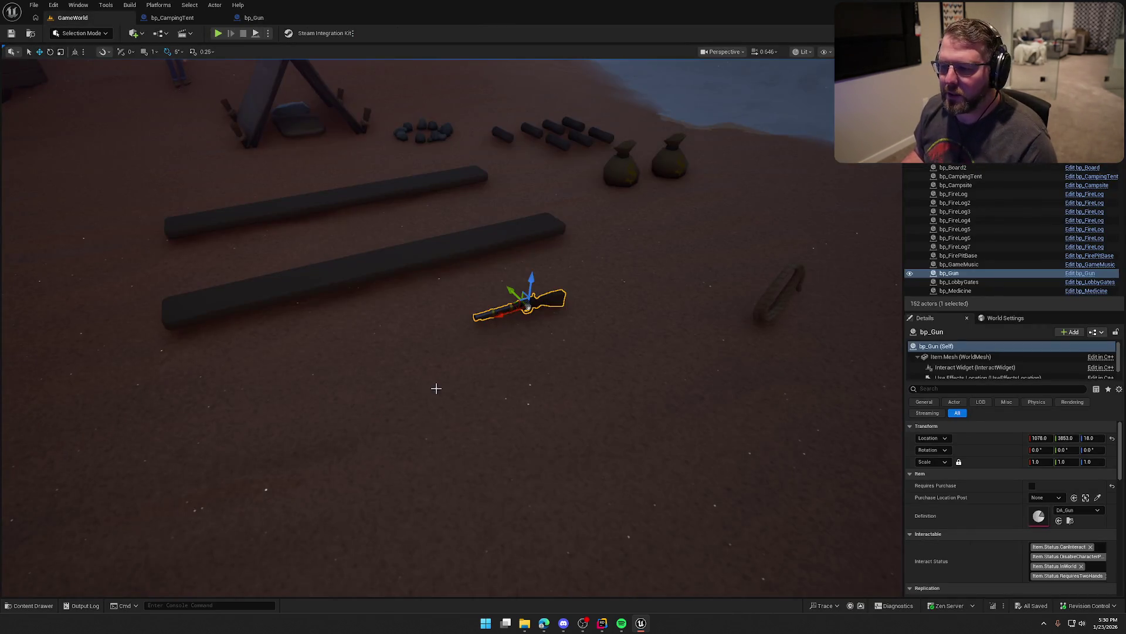
pyautogui.click(435, 387)
pyautogui.moveTo(435, 388); pyautogui.dragTo(440, 389)
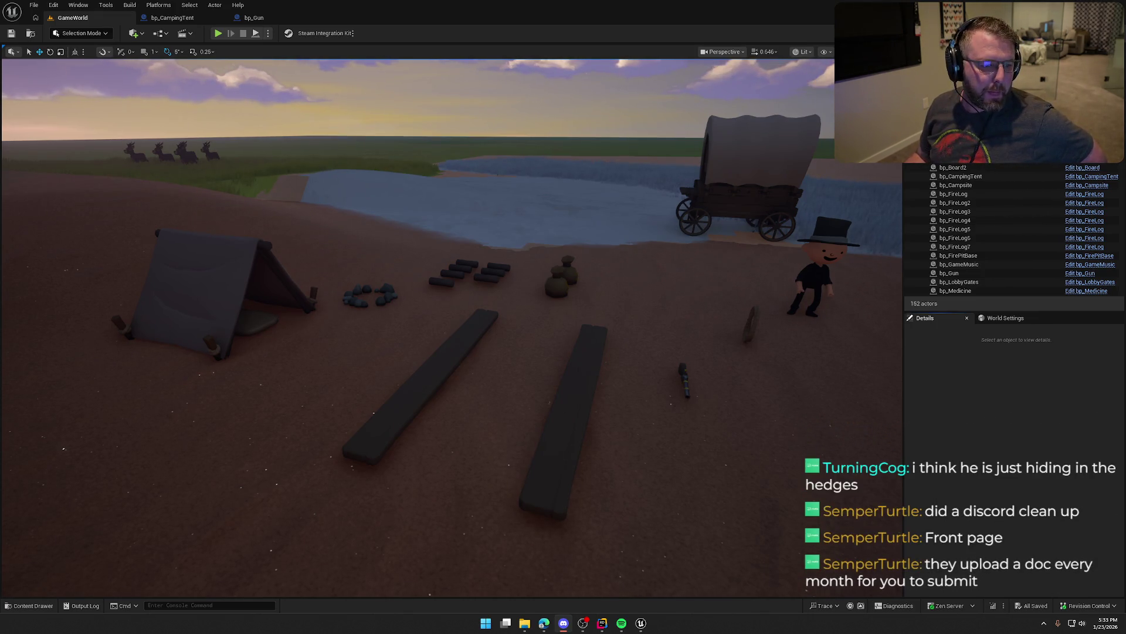
pyautogui.hotkey('alt', 'Tab')
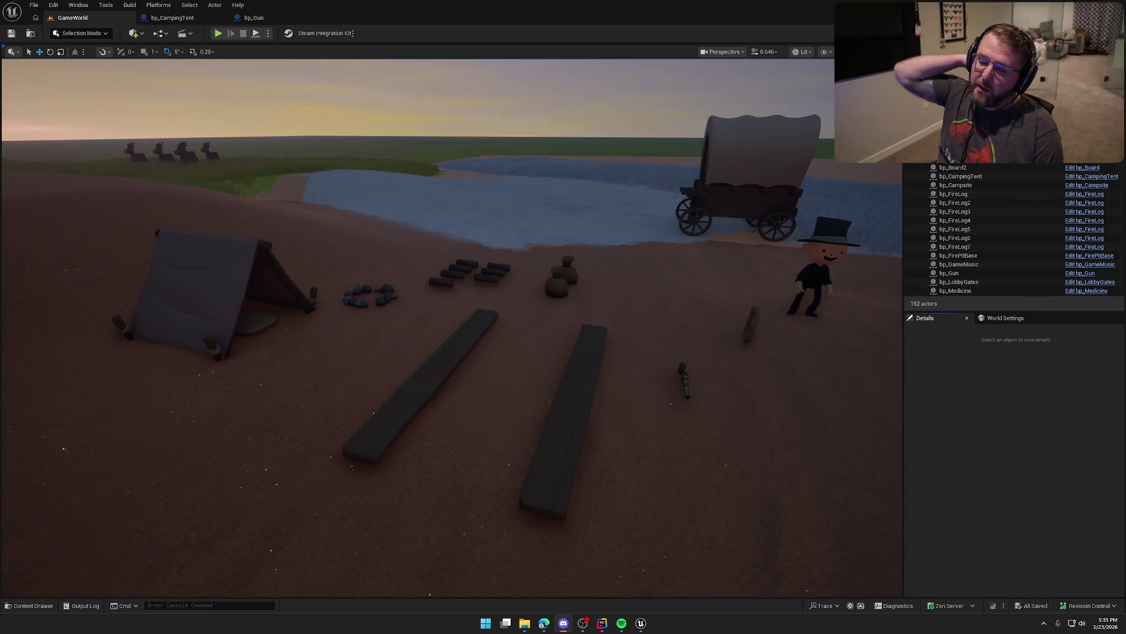
# Fly the camera back and orbit to overview the wagon, tent, benches and cattle by the river.
pyautogui.moveTo(473, 402)
pyautogui.mouseDown()
pyautogui.moveTo(522, 425)
pyautogui.moveTo(598, 434)
pyautogui.moveTo(522, 425)
pyautogui.moveTo(464, 397)
pyautogui.moveTo(481, 397)
pyautogui.mouseUp()
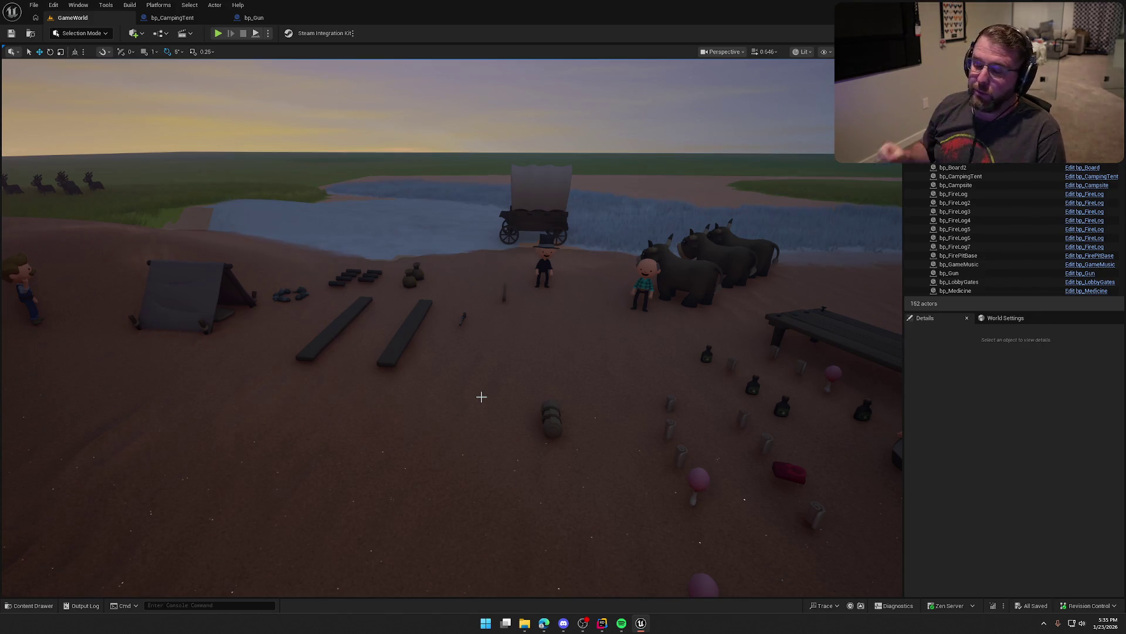
pyautogui.moveTo(482, 397); pyautogui.dragTo(482, 396)
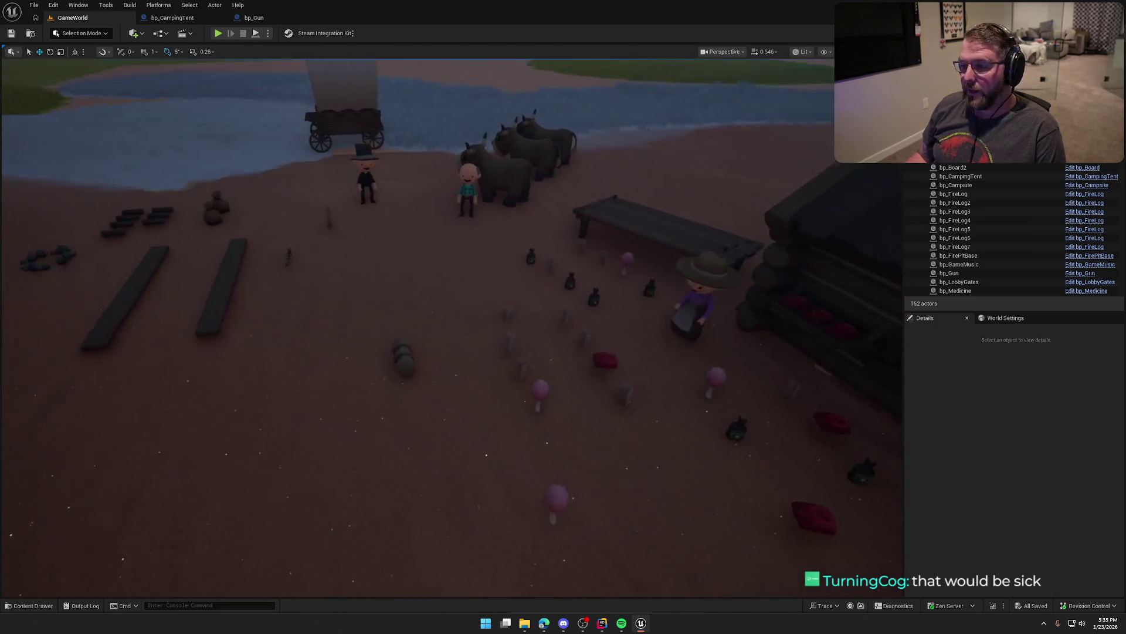
pyautogui.moveTo(508, 359); pyautogui.dragTo(509, 360)
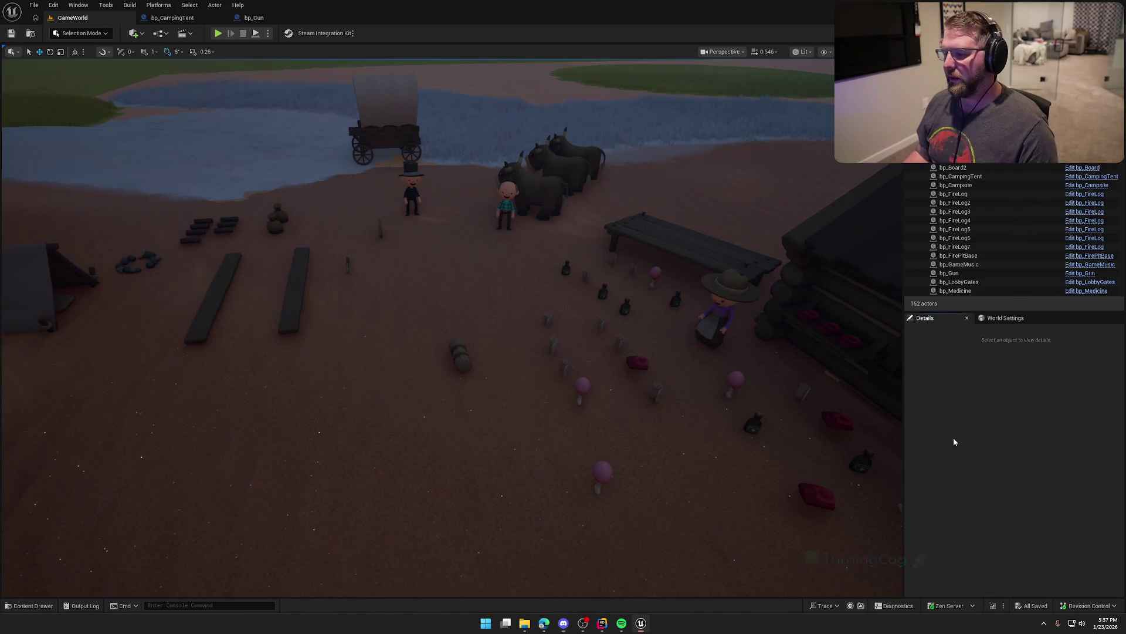
pyautogui.moveTo(869, 446)
pyautogui.mouseDown()
pyautogui.moveTo(763, 422)
pyautogui.moveTo(762, 411)
pyautogui.mouseUp()
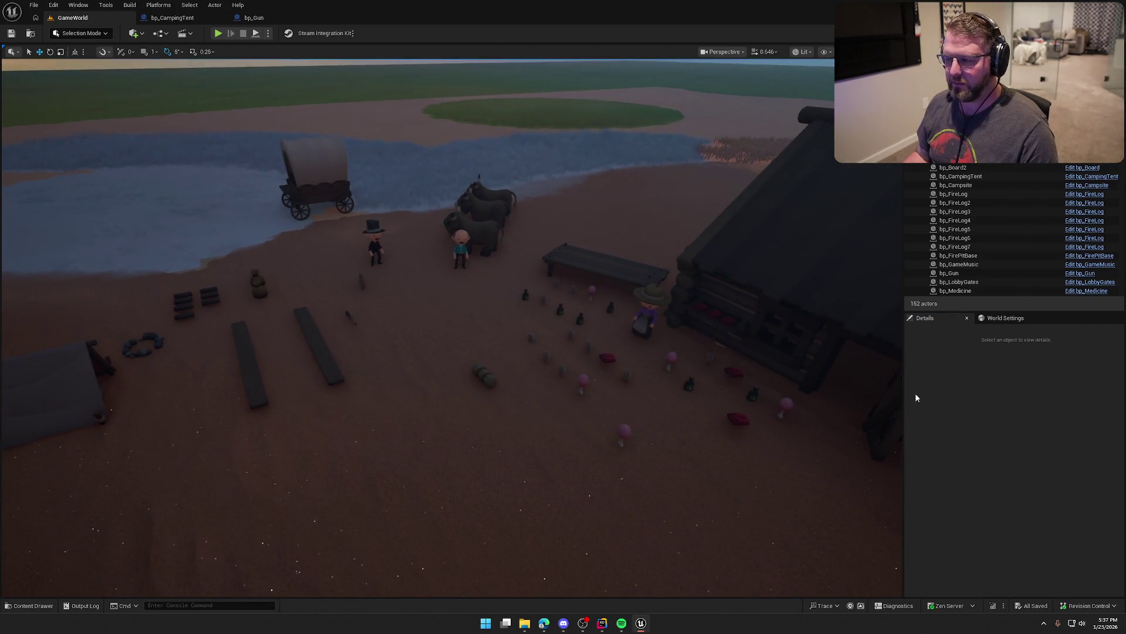